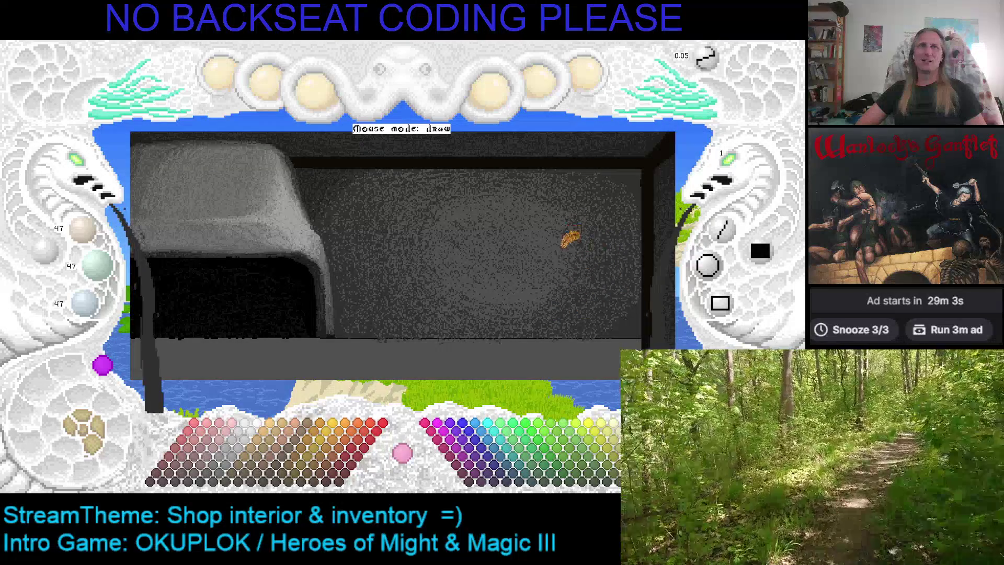
# Hide the shop interior layer to see the scene behind, then show it again
pyautogui.scroll(3, 573, 251)
pyautogui.scroll(1, 523, 233)
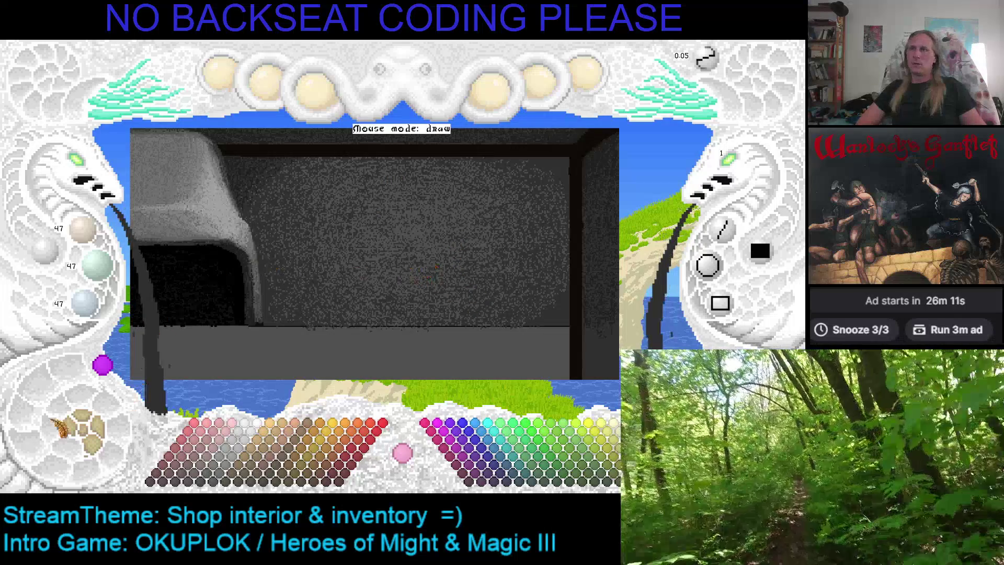
pyautogui.click(99, 430)
pyautogui.click(102, 432)
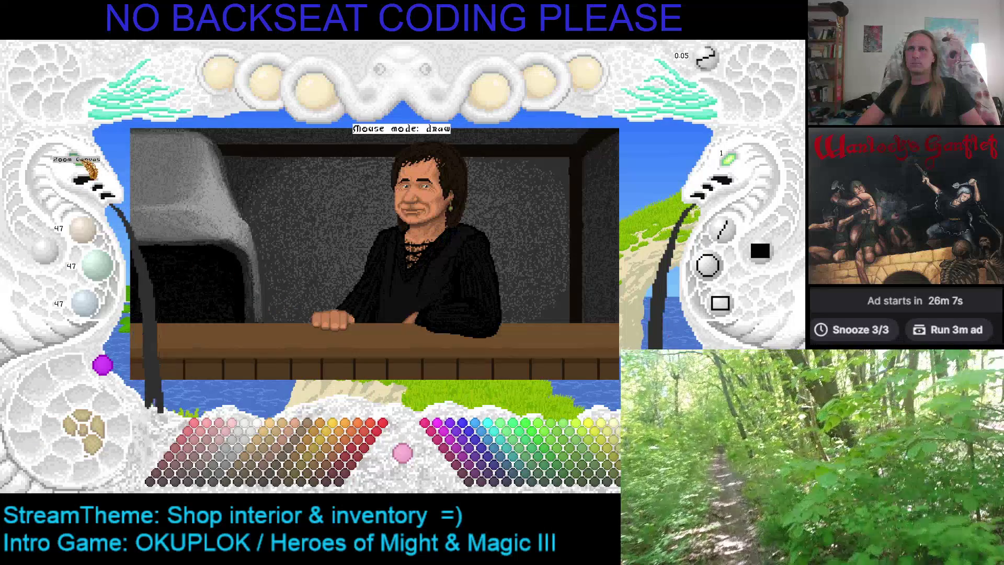
# Cycle the shop-with-shopkeeper preview layouts to the smaller layout, then toward the grey counter
pyautogui.click(92, 177)
pyautogui.click(92, 177)
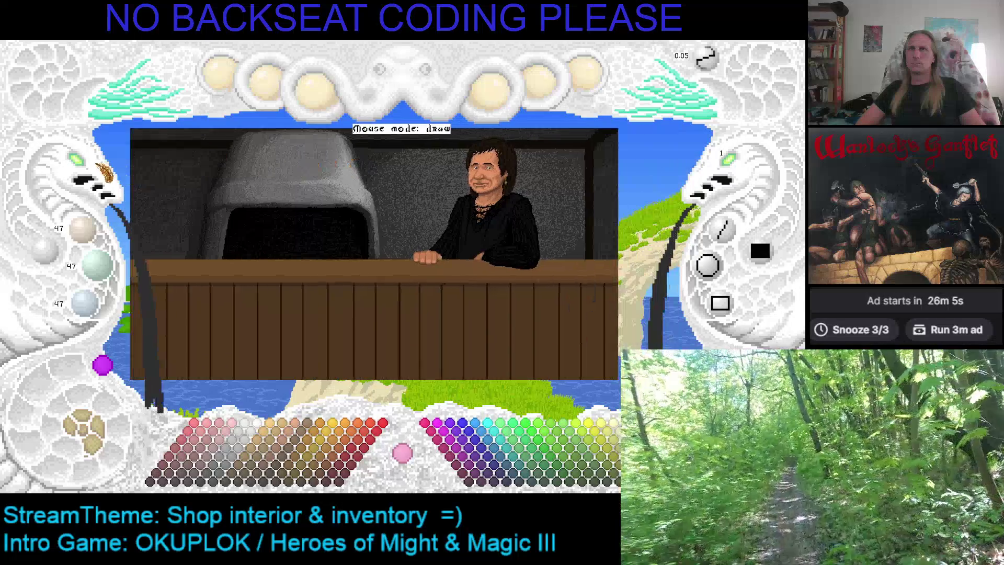
pyautogui.click(86, 168)
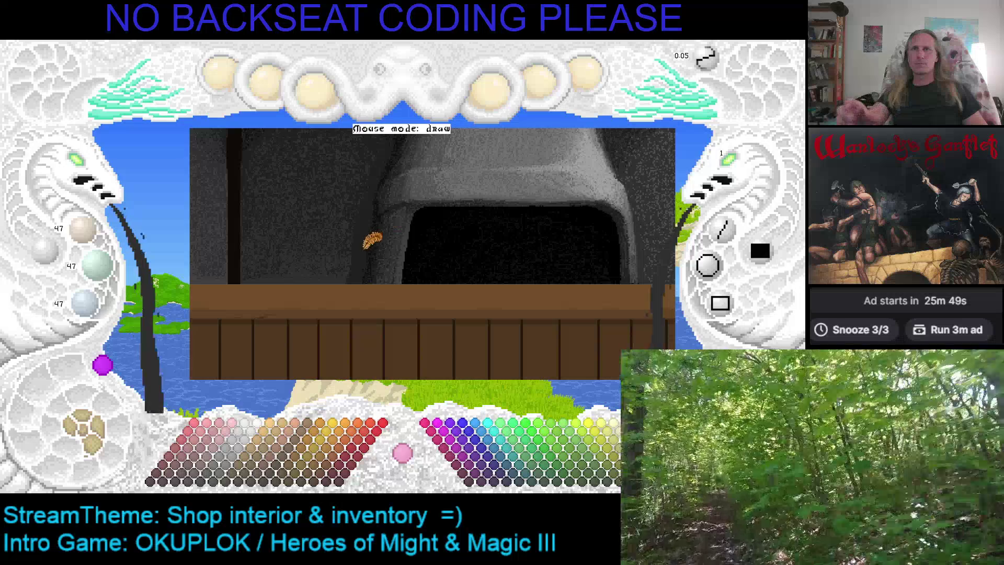
pyautogui.click(84, 434)
# Cycle back to the grey-counter shop and sample dark grey 31/31/31 from the wall
pyautogui.click(84, 435)
pyautogui.click(84, 434)
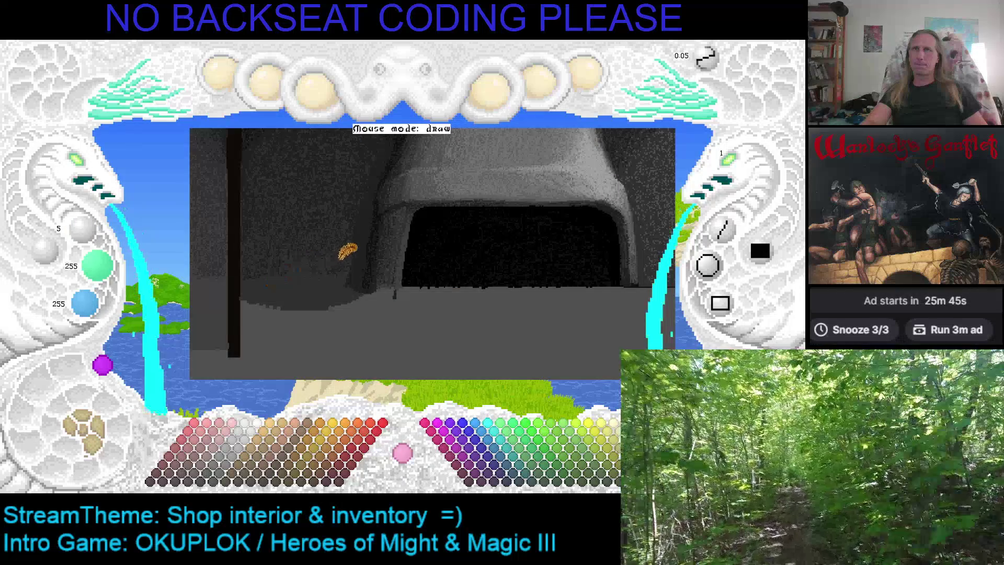
pyautogui.rightClick(357, 243)
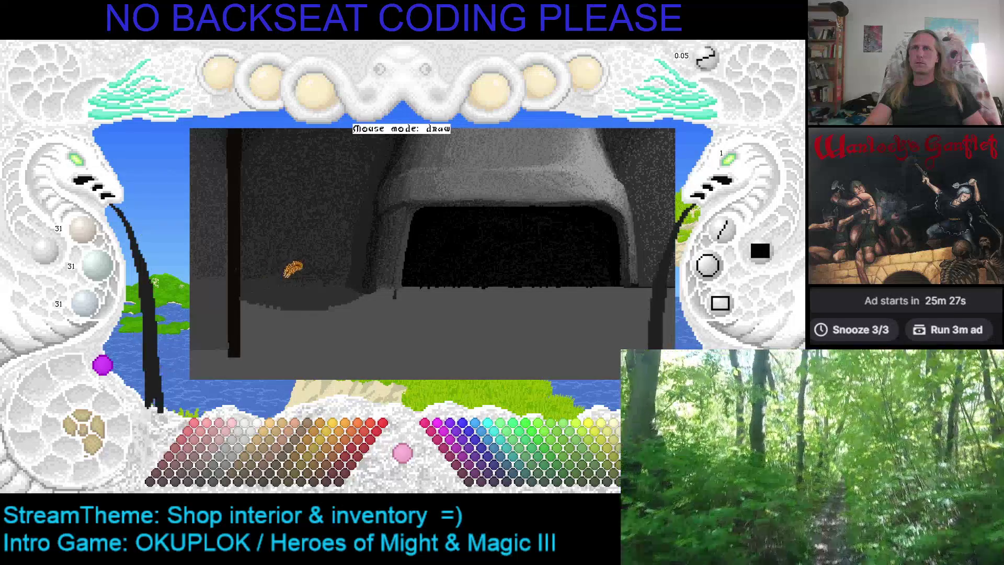
pyautogui.hscroll(-3, 340, 230)
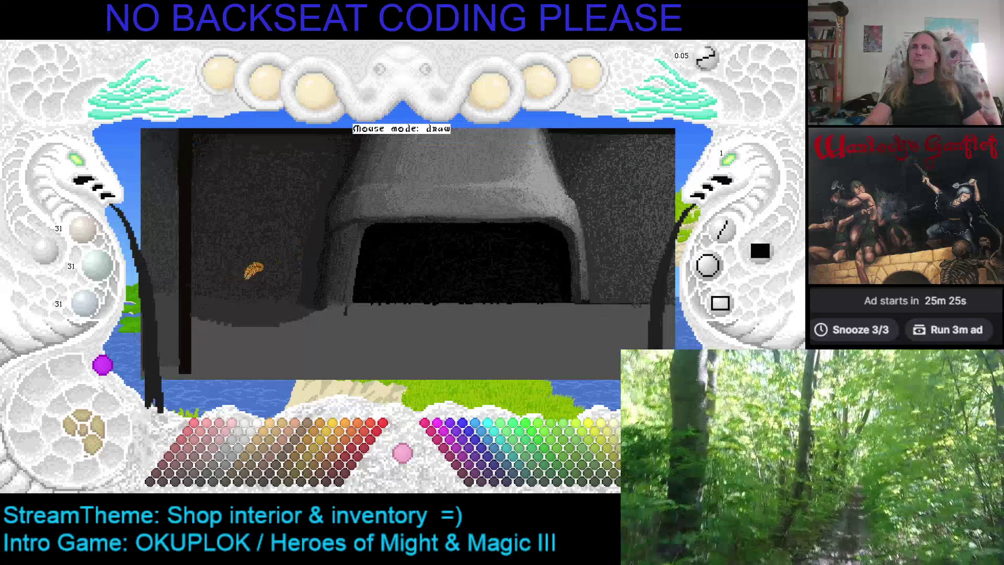
pyautogui.scroll(3, 83, 172)
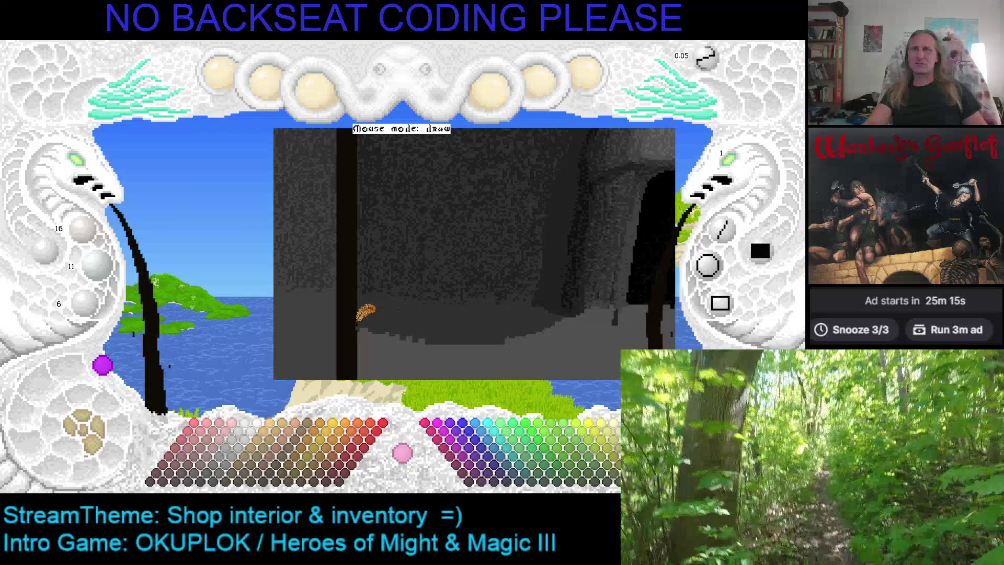
pyautogui.scroll(2, 481, 257)
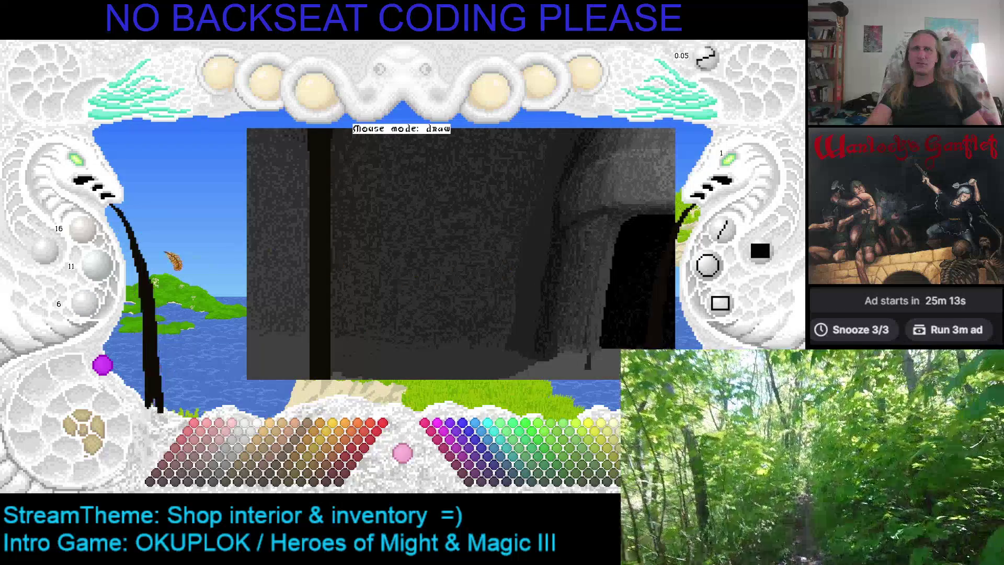
pyautogui.moveTo(78, 162)
pyautogui.mouseDown()
pyautogui.moveTo(162, 163)
pyautogui.moveTo(247, 206)
pyautogui.moveTo(215, 235)
pyautogui.mouseUp()
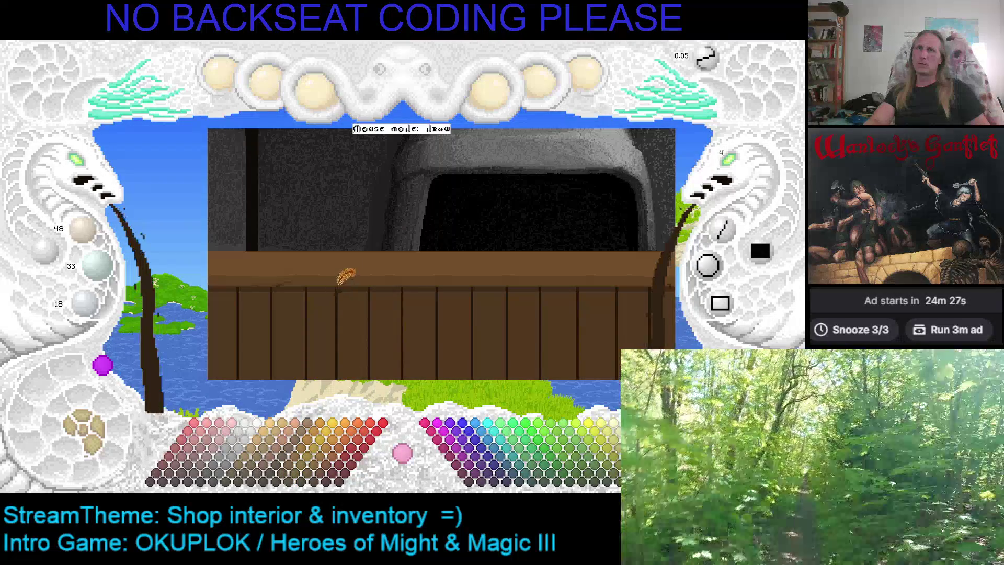
# Choose the dark brown 64/44/24 paint colour from the palette
pyautogui.scroll(2, 325, 224)
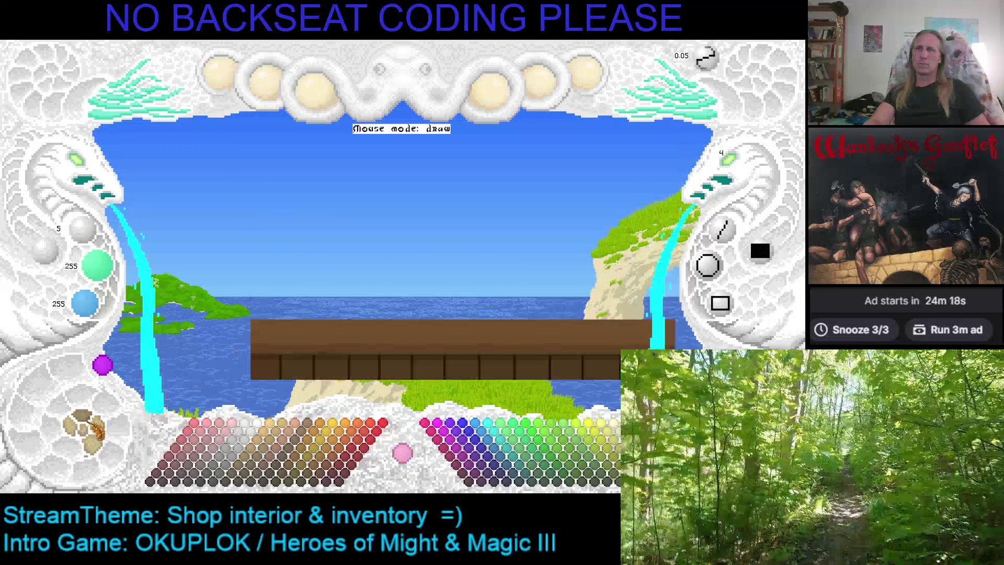
pyautogui.click(86, 426)
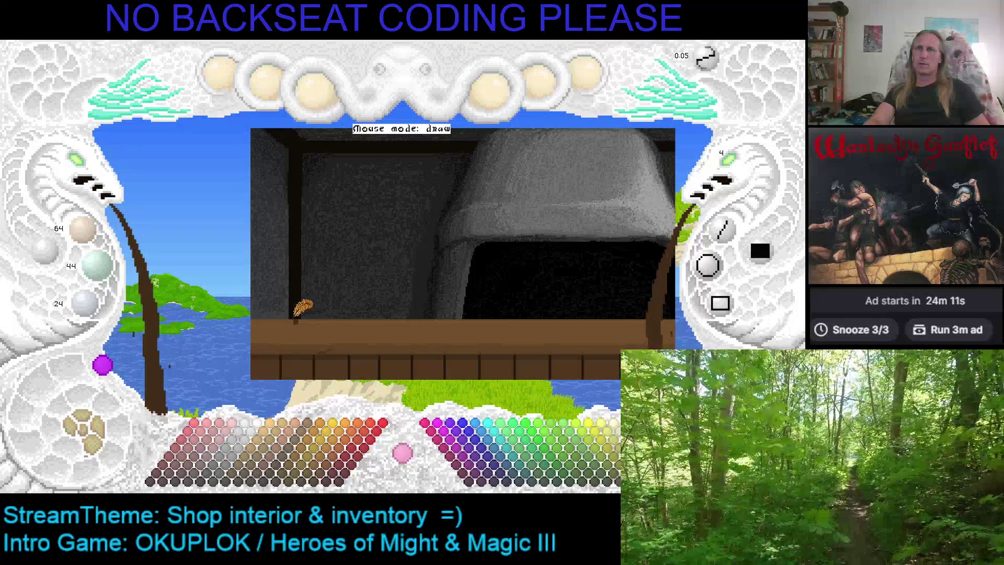
# Show the shop without the wooden counter and paint a brown shelf line left of the fireplace
pyautogui.click(102, 430)
pyautogui.click(97, 431)
pyautogui.click(97, 432)
pyautogui.click(97, 432)
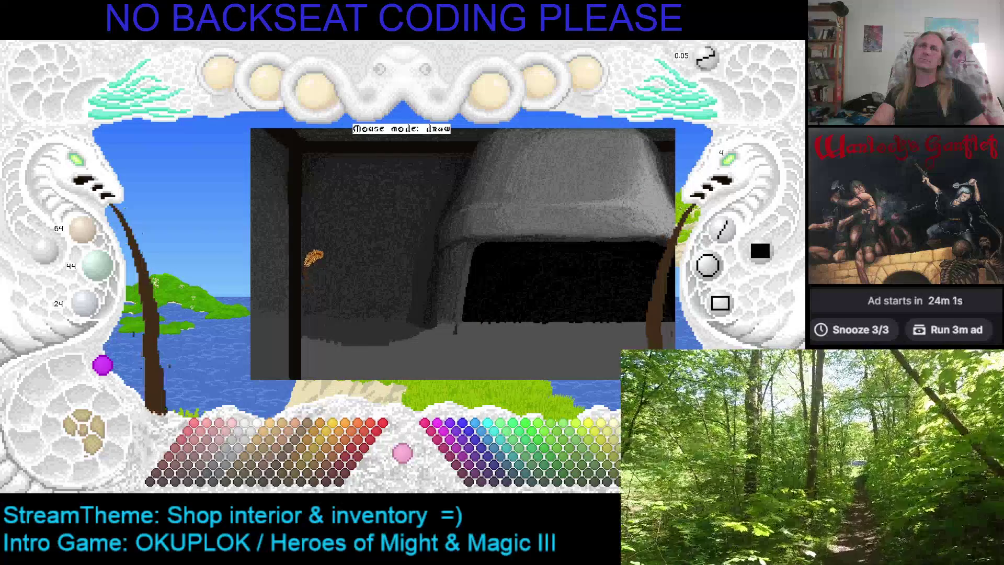
pyautogui.moveTo(303, 281); pyautogui.dragTo(388, 282)
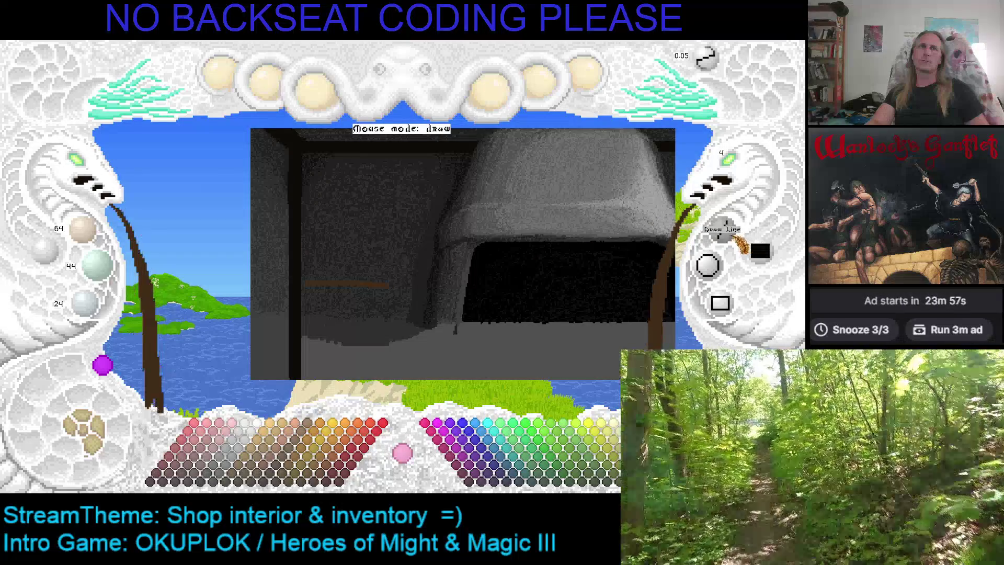
# Demark two straight guide lines along the shelf from its left end toward the fireplace
pyautogui.click(724, 229)
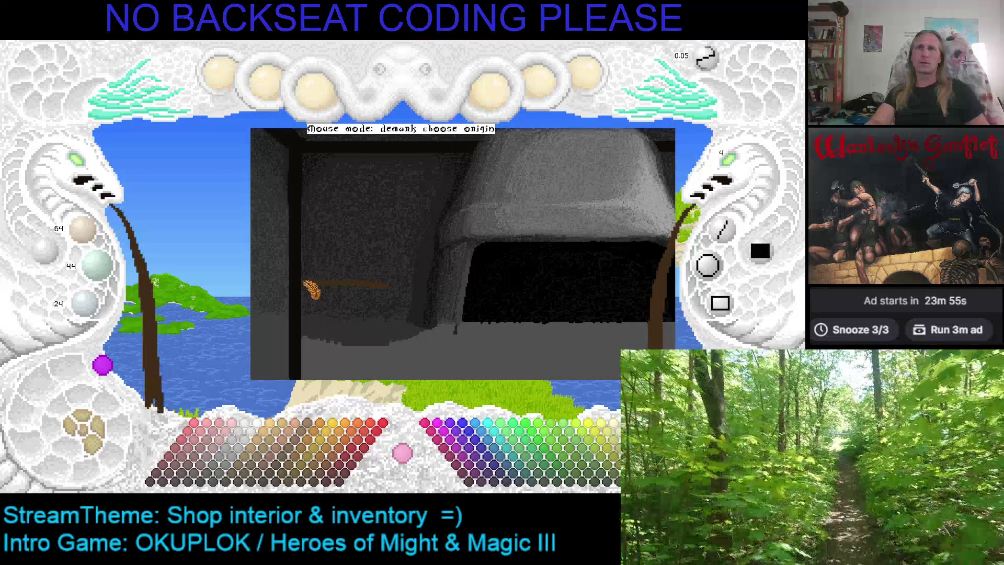
pyautogui.click(304, 283)
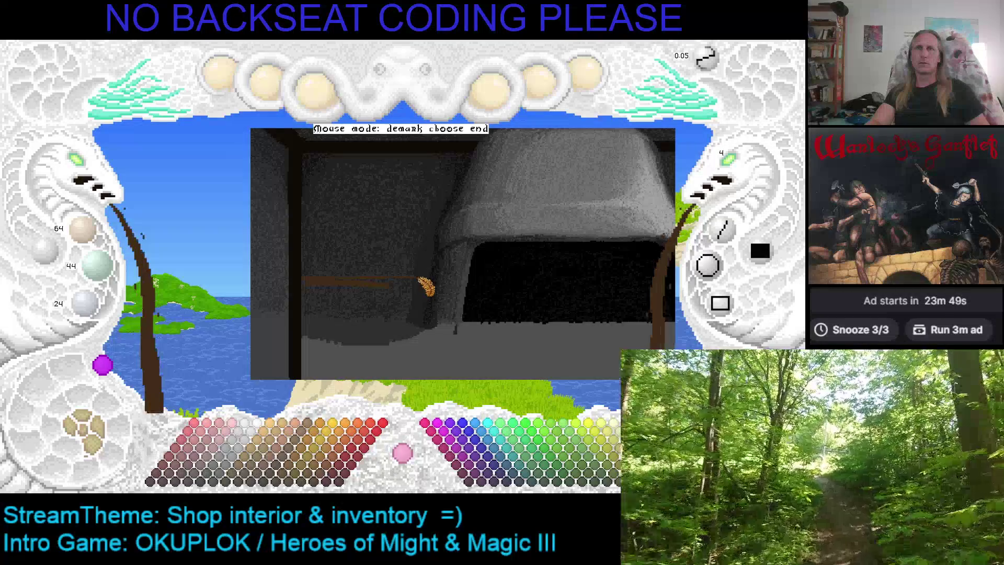
pyautogui.click(419, 285)
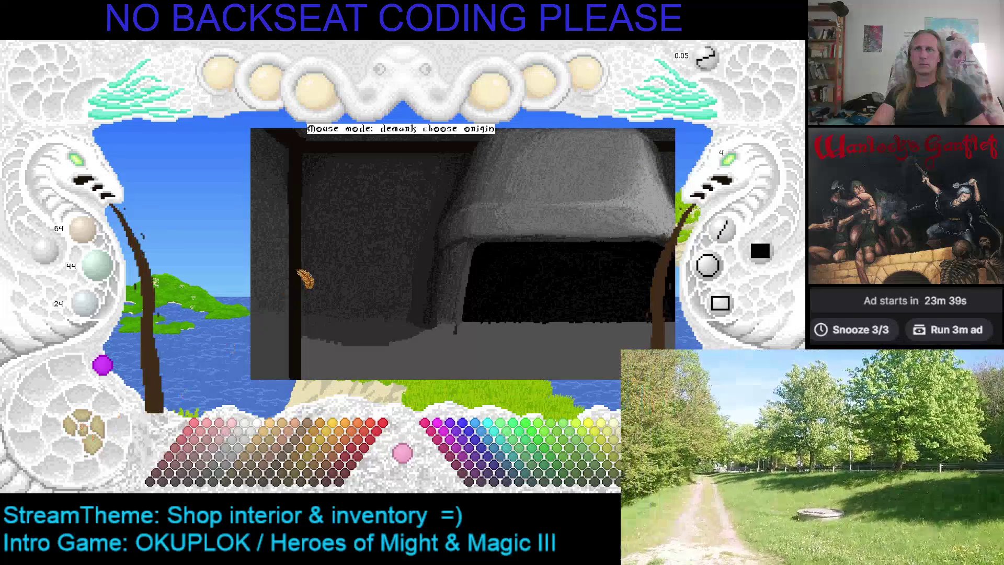
pyautogui.click(302, 274)
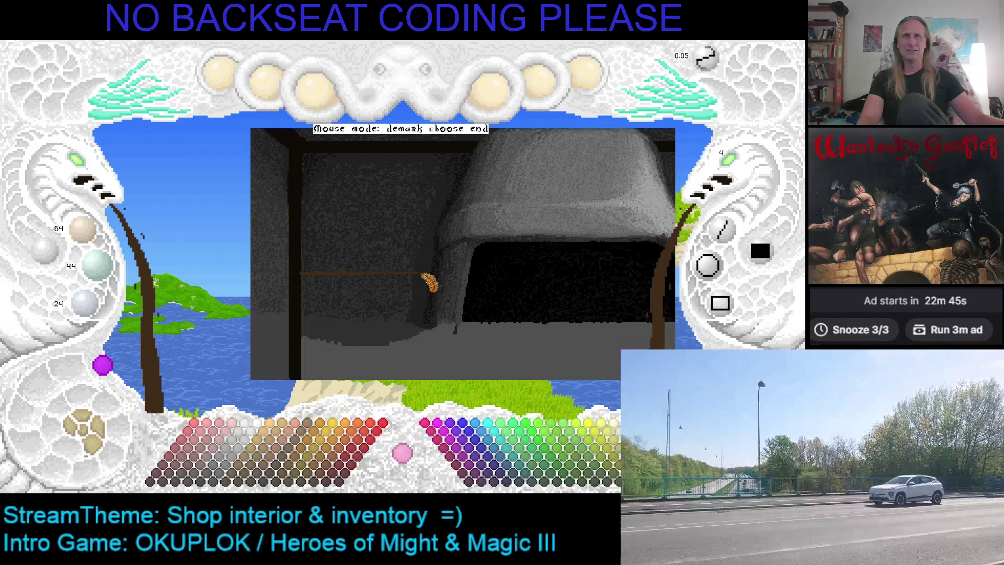
pyautogui.click(419, 272)
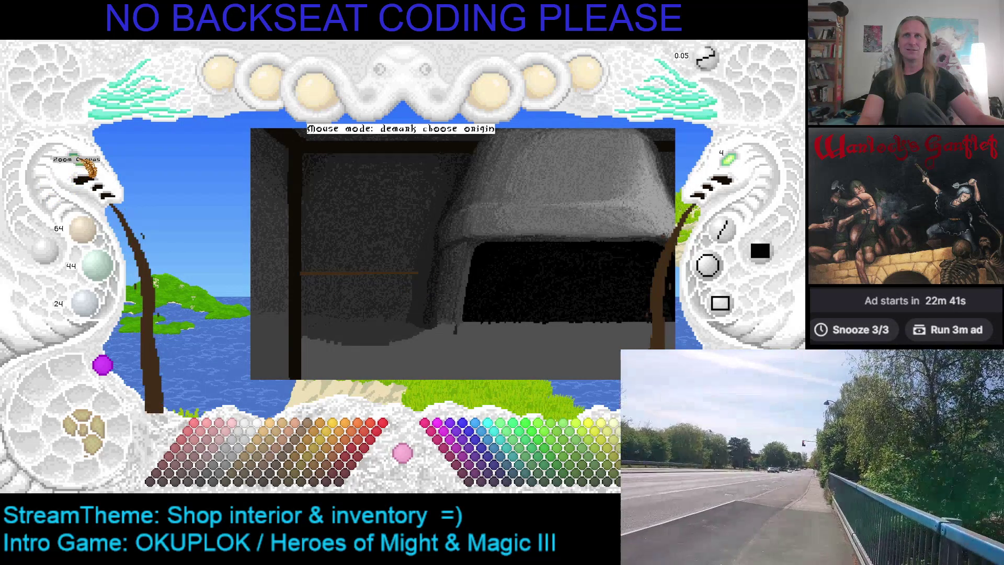
# Zoom in on the shelf beams and lay two more straight lines from the right end leftward
pyautogui.click(83, 160)
pyautogui.click(231, 220)
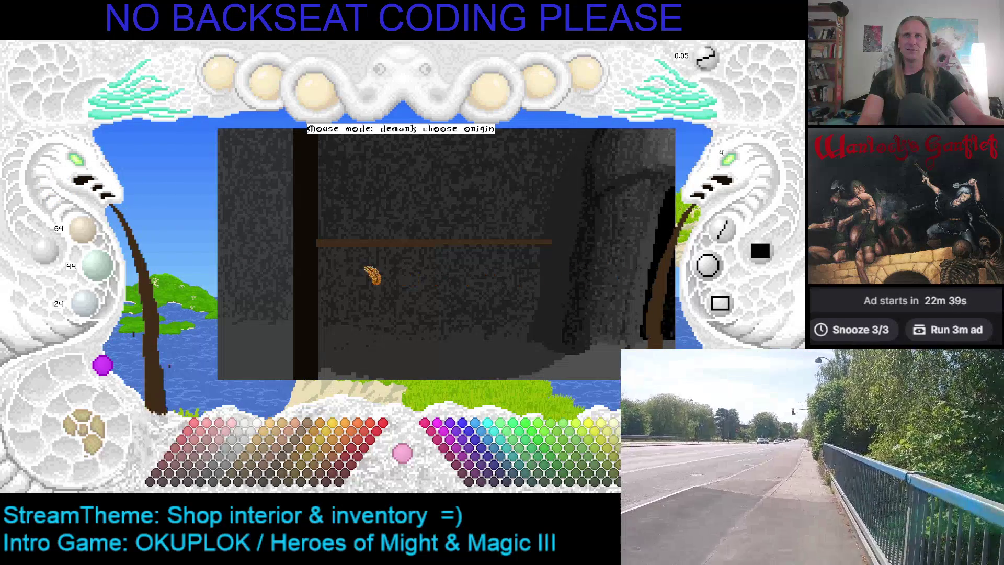
pyautogui.click(320, 243)
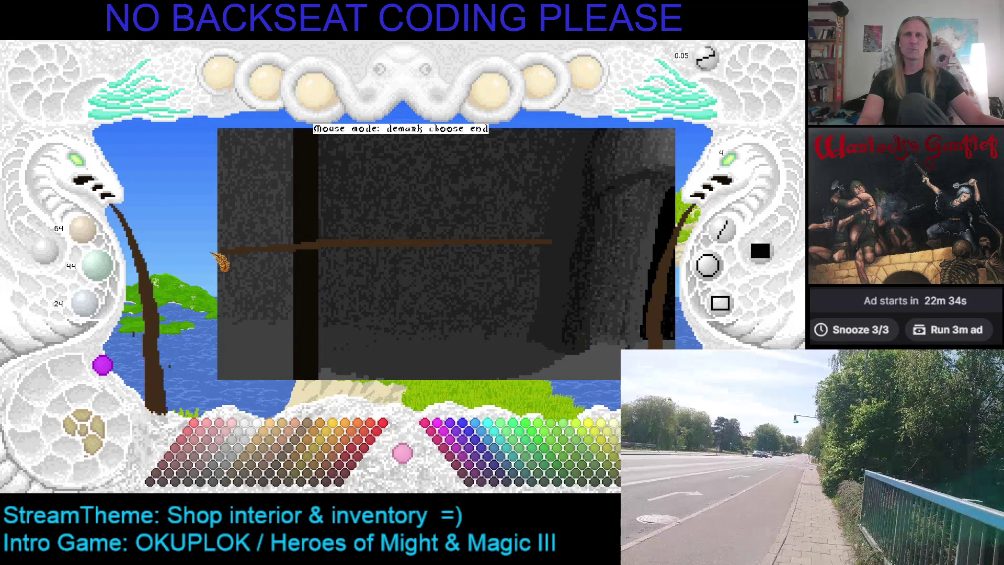
pyautogui.click(218, 253)
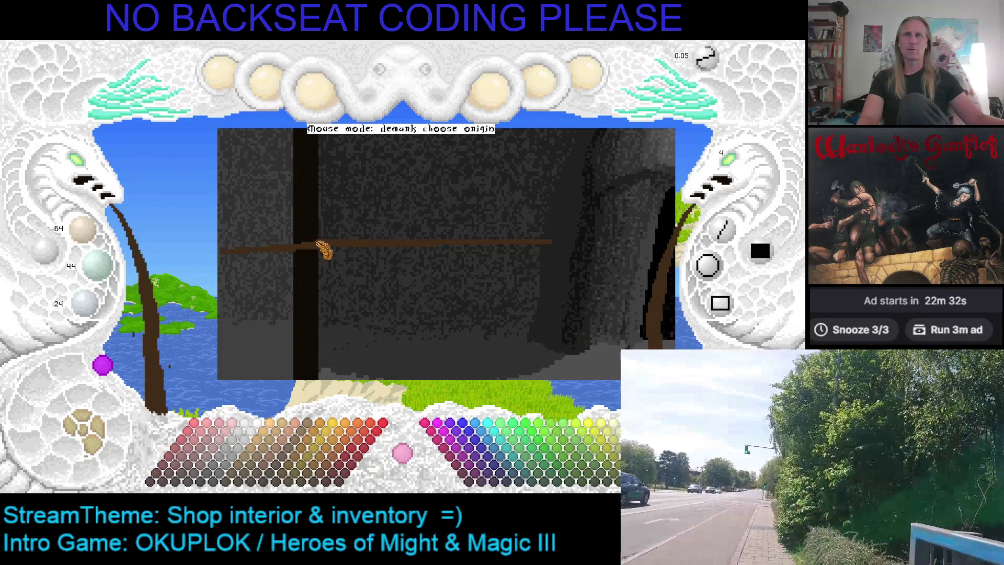
pyautogui.click(318, 243)
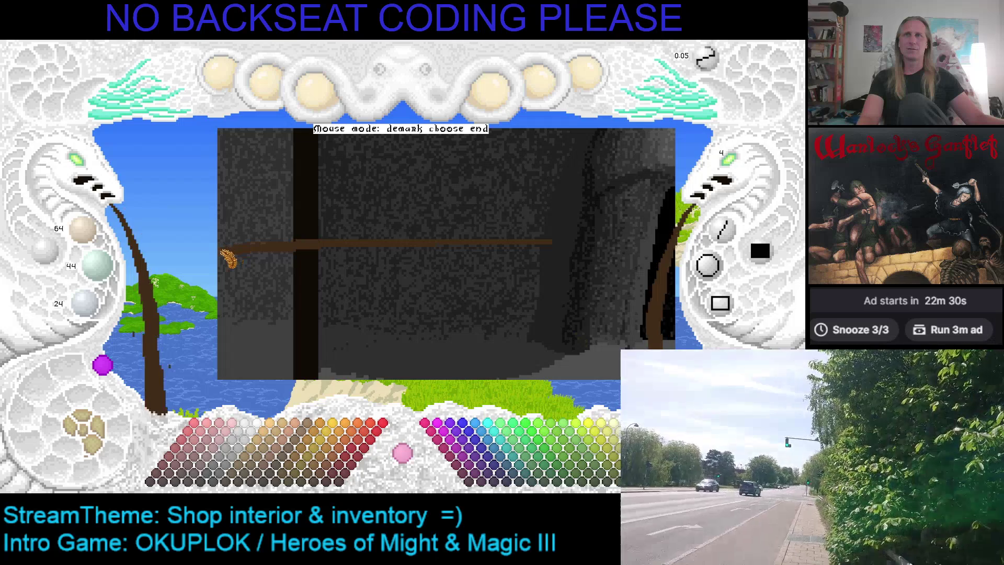
pyautogui.click(221, 250)
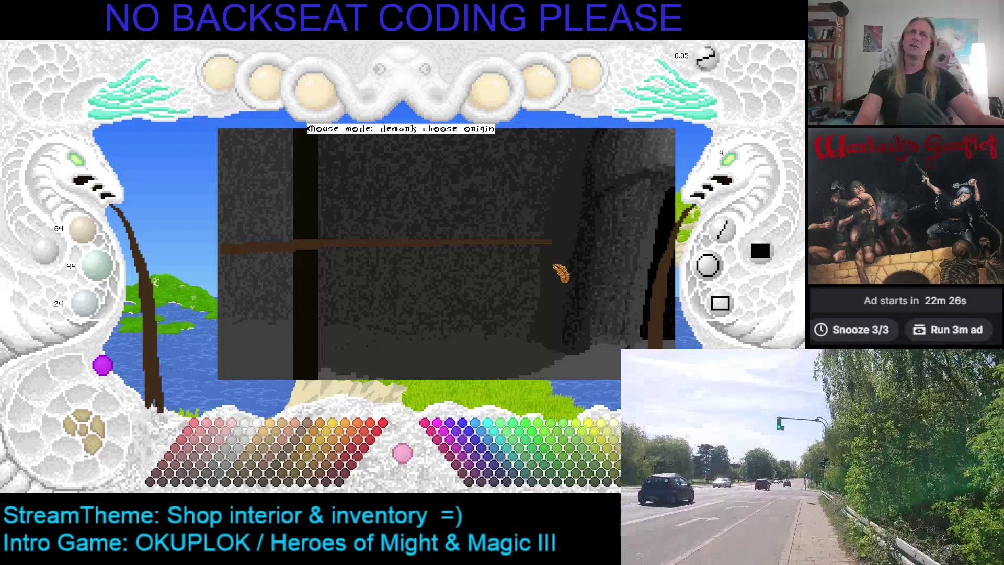
pyautogui.press('Left')
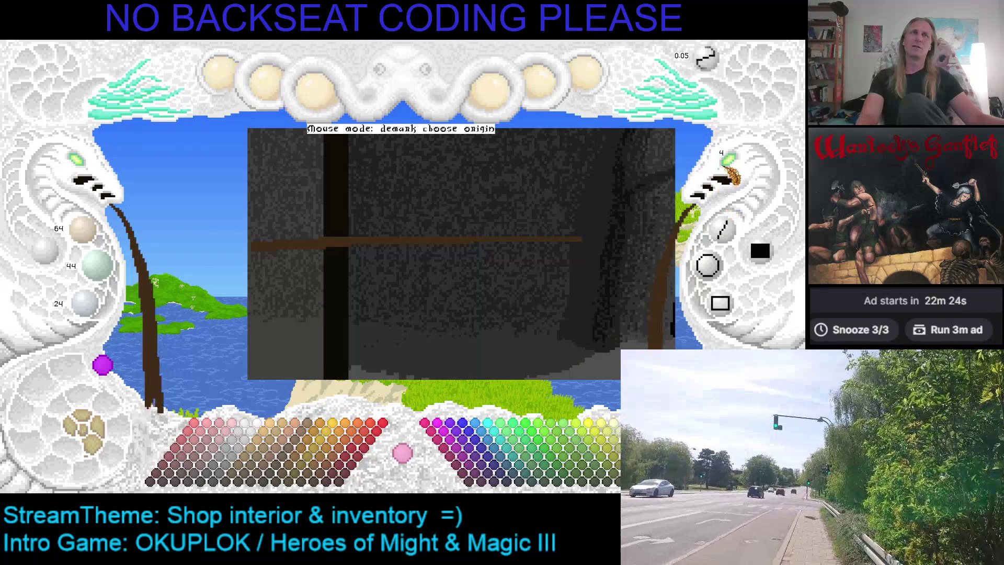
pyautogui.click(723, 230)
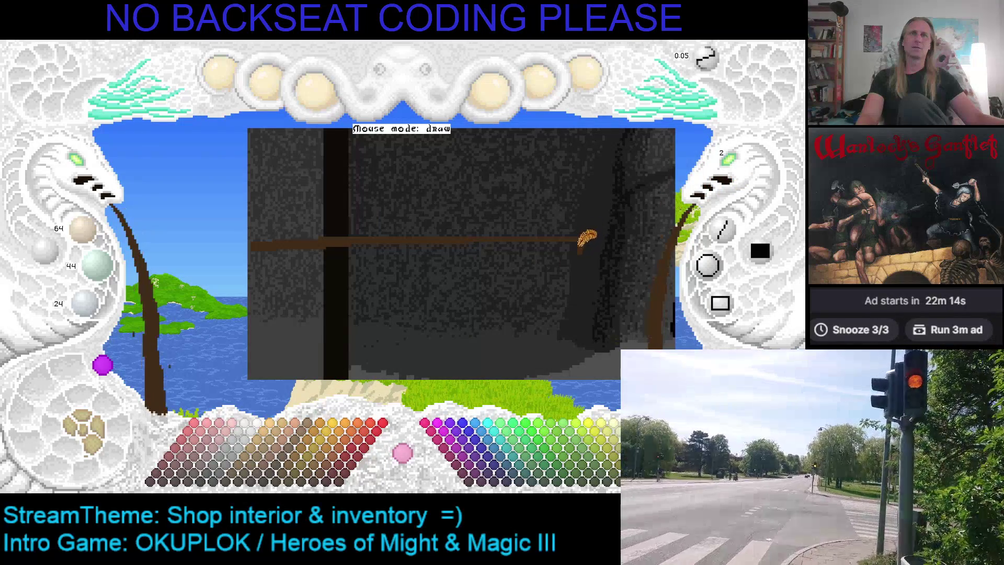
# Paint a curving brown stroke under the shelf and a thicker size-4 stroke along its right half
pyautogui.moveTo(515, 277)
pyautogui.mouseDown()
pyautogui.moveTo(379, 285)
pyautogui.moveTo(250, 338)
pyautogui.mouseUp()
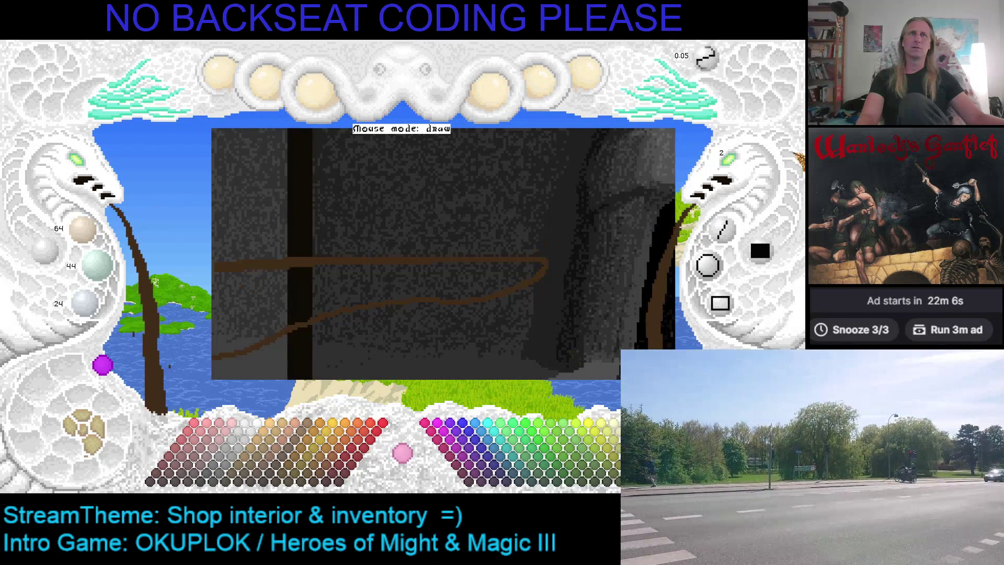
pyautogui.click(733, 177)
pyautogui.moveTo(325, 265); pyautogui.dragTo(503, 259)
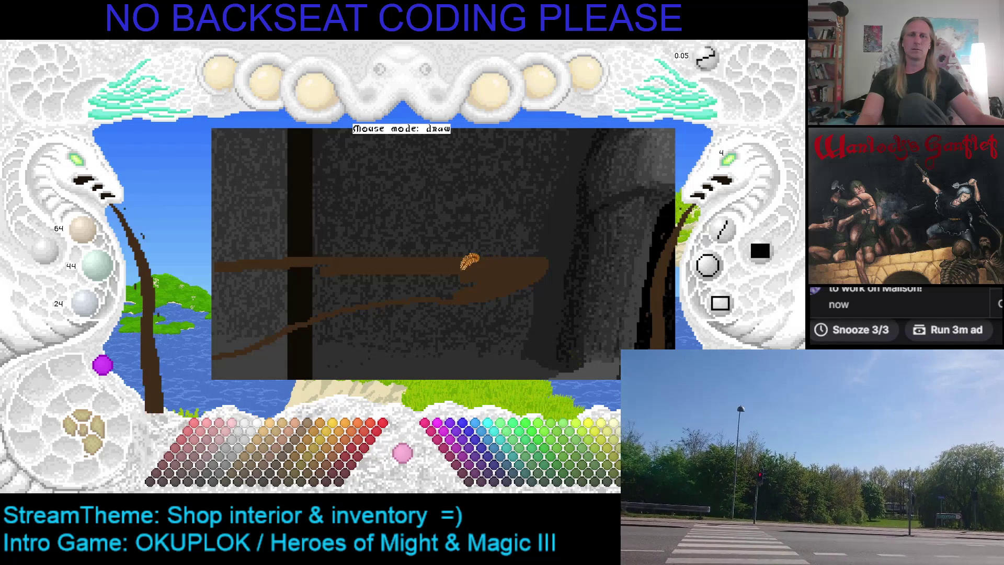
pyautogui.press('Left')
pyautogui.press('Down')
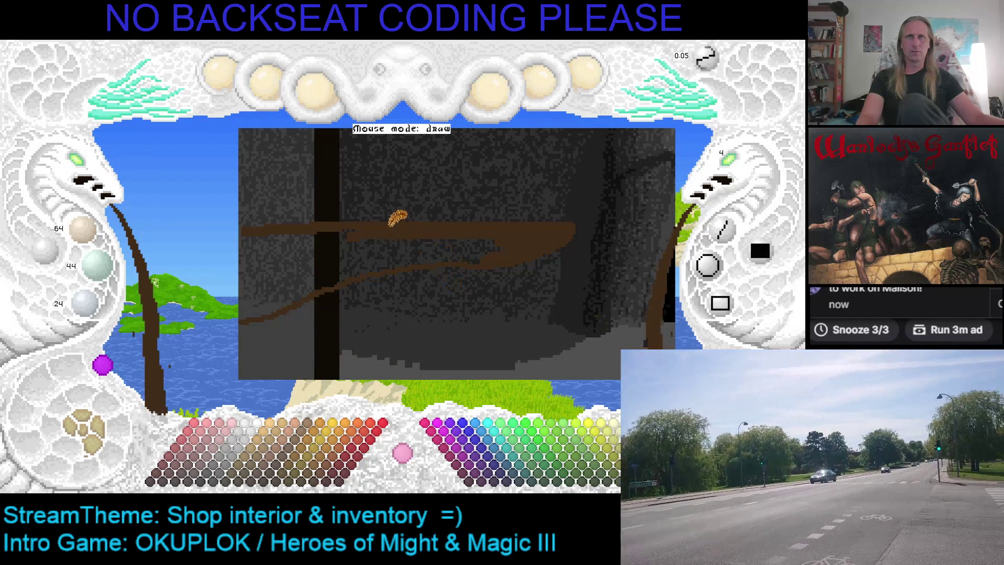
# Thicken the shelf plank in brown across the dark post and along the left wall, redoing one stroke
pyautogui.moveTo(486, 226); pyautogui.dragTo(492, 234)
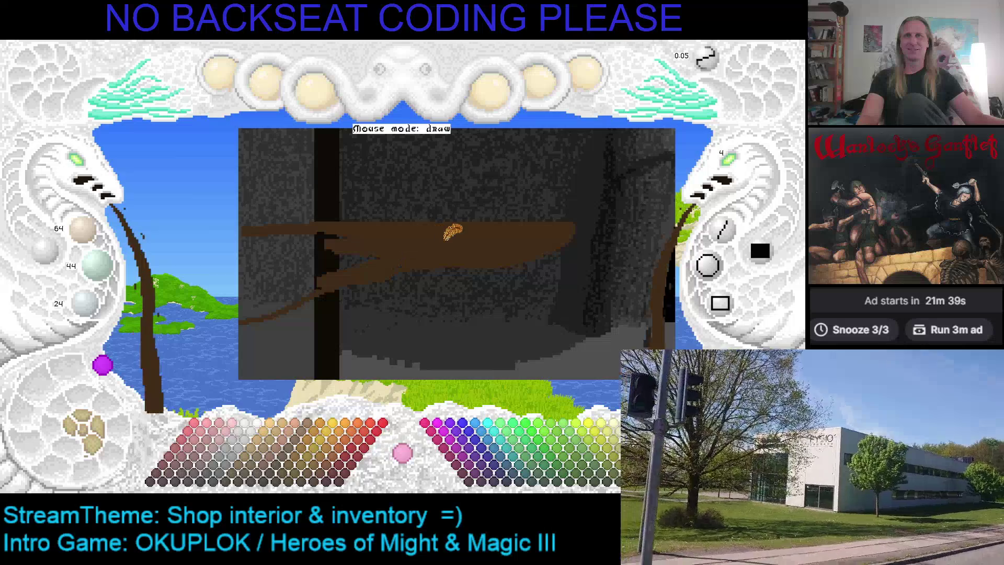
pyautogui.hotkey('ctrl', 'z')
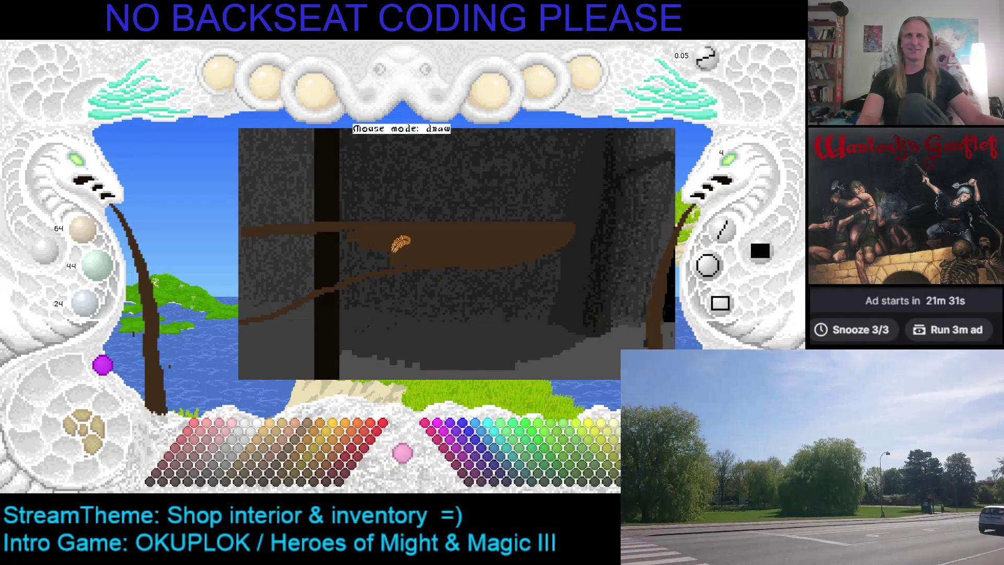
pyautogui.moveTo(410, 236); pyautogui.dragTo(325, 242)
pyautogui.moveTo(387, 243)
pyautogui.mouseDown()
pyautogui.moveTo(340, 241)
pyautogui.moveTo(382, 235)
pyautogui.moveTo(349, 236)
pyautogui.moveTo(336, 224)
pyautogui.moveTo(363, 222)
pyautogui.moveTo(331, 219)
pyautogui.mouseUp()
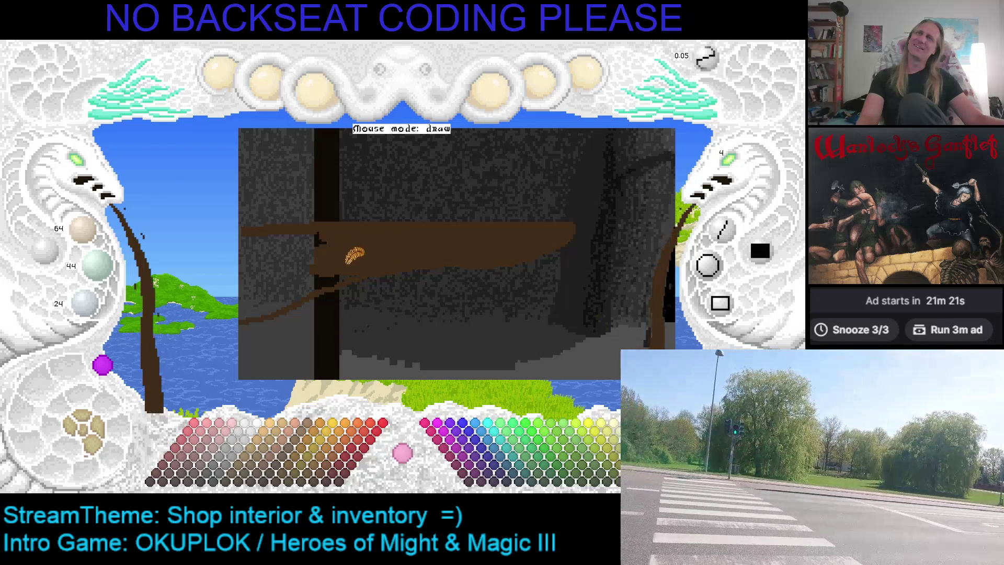
pyautogui.moveTo(307, 278); pyautogui.dragTo(282, 288)
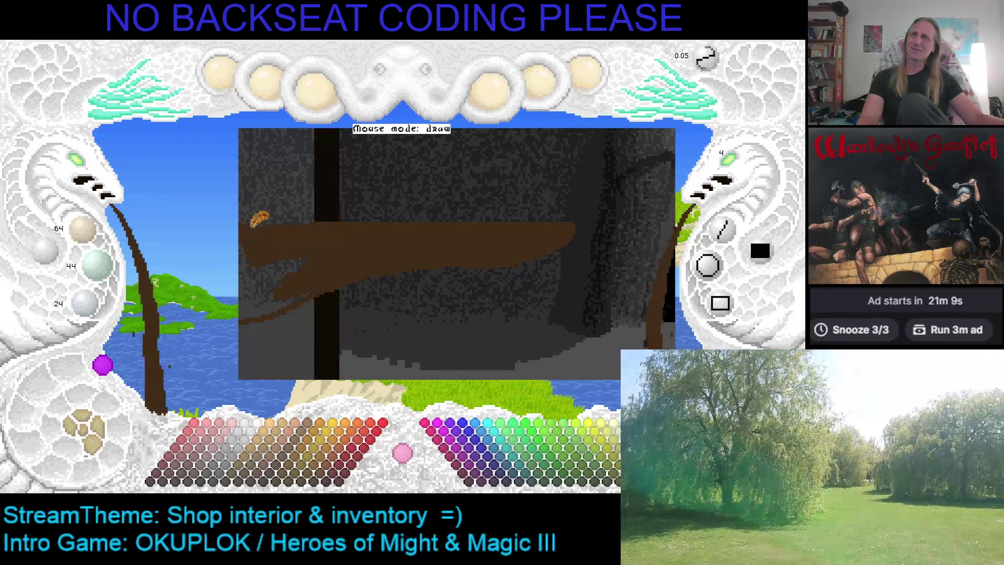
pyautogui.press('c')
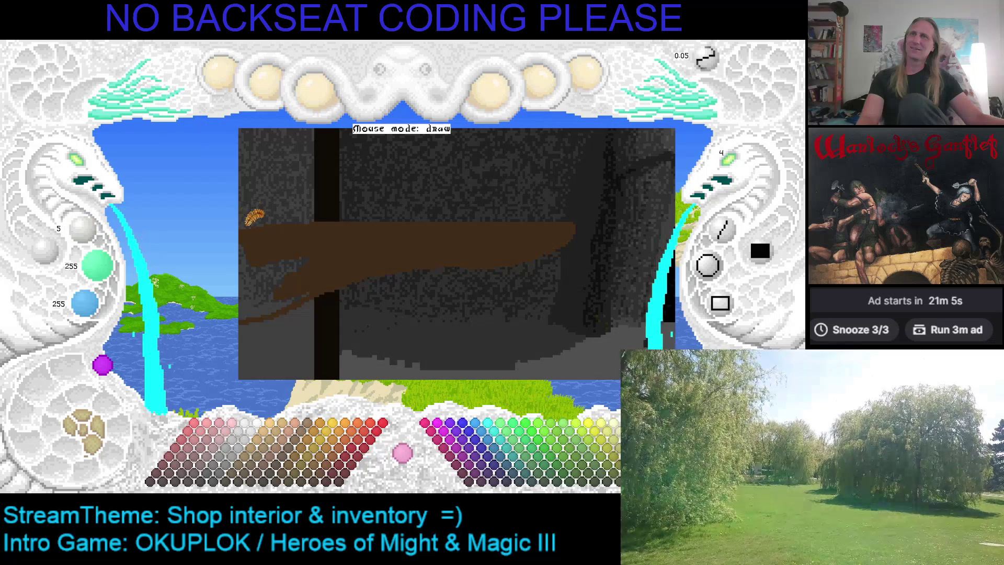
# Touch up the plank's lower edge in brown, resample the plank colour and save the painting
pyautogui.press('c')
pyautogui.moveTo(251, 235)
pyautogui.mouseDown()
pyautogui.moveTo(287, 254)
pyautogui.moveTo(281, 260)
pyautogui.moveTo(300, 251)
pyautogui.mouseUp()
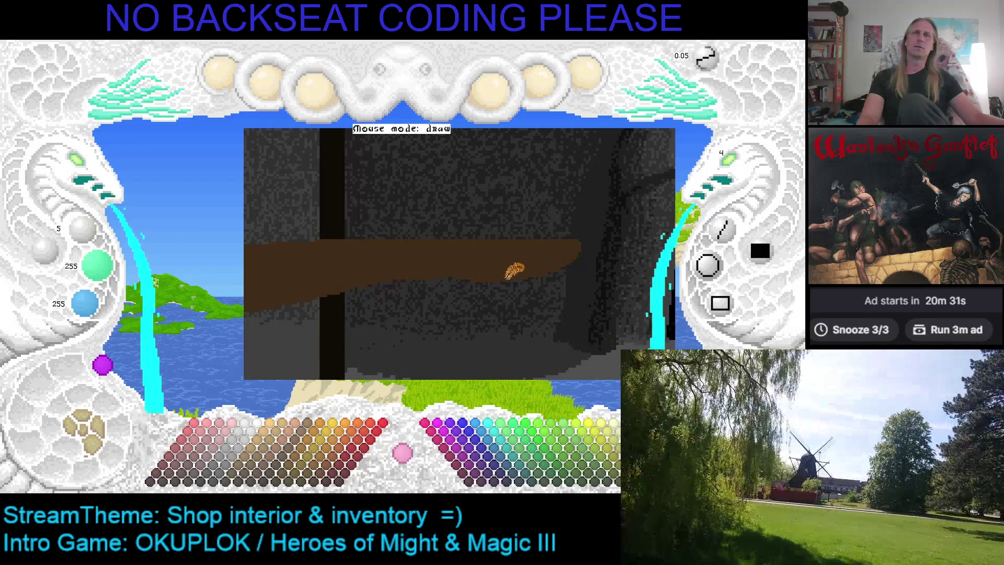
pyautogui.rightClick(505, 248)
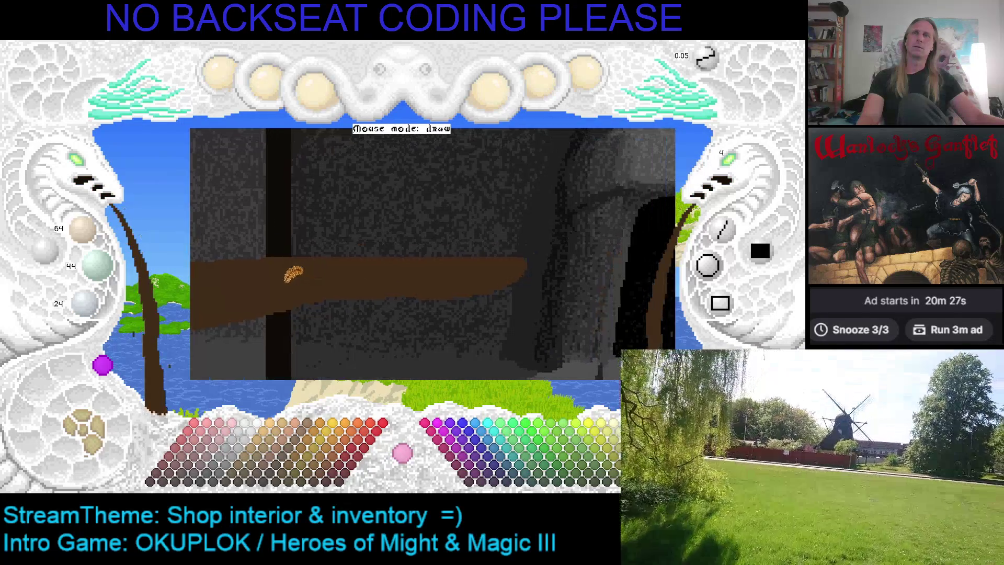
pyautogui.moveTo(361, 256); pyautogui.dragTo(291, 274)
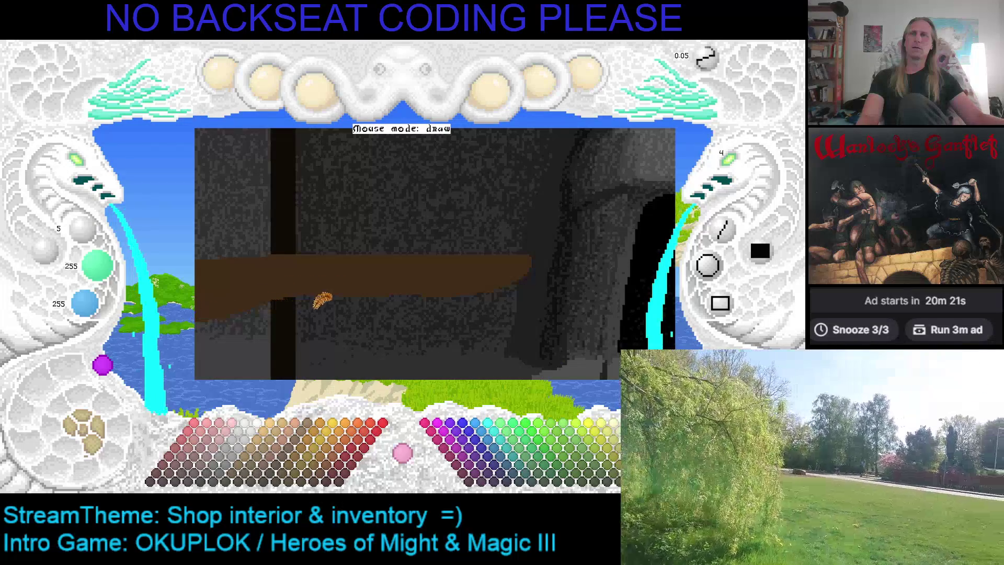
pyautogui.rightClick(261, 284)
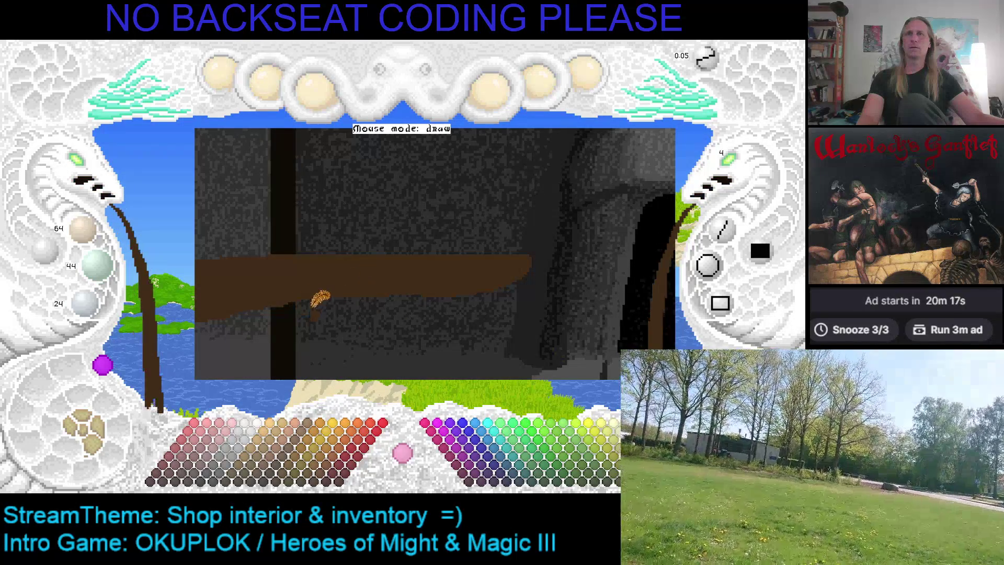
pyautogui.hotkey('ctrl', 'z')
pyautogui.hotkey('ctrl', 's')
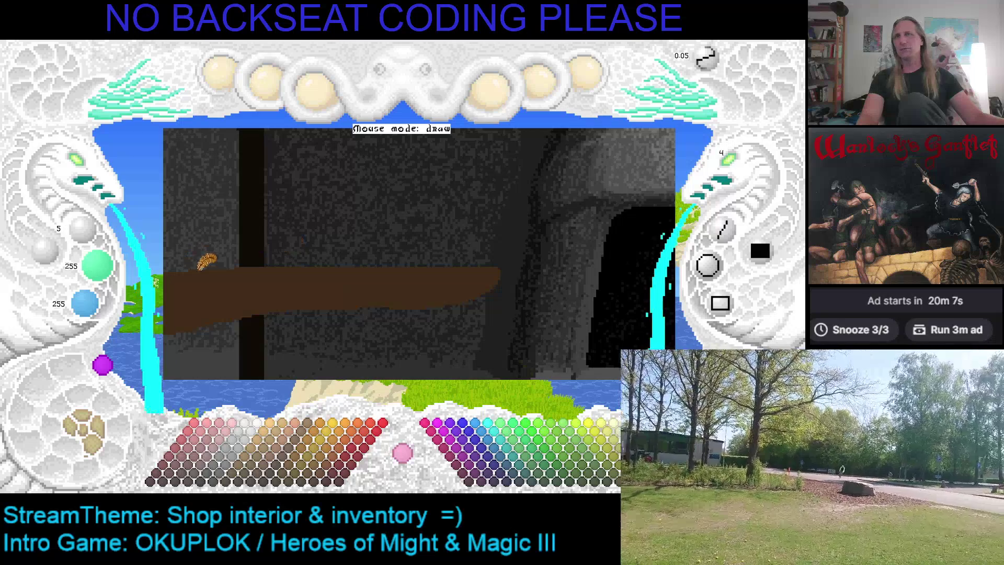
# Fill the plank with the darker brown 48/33/18
pyautogui.rightClick(231, 262)
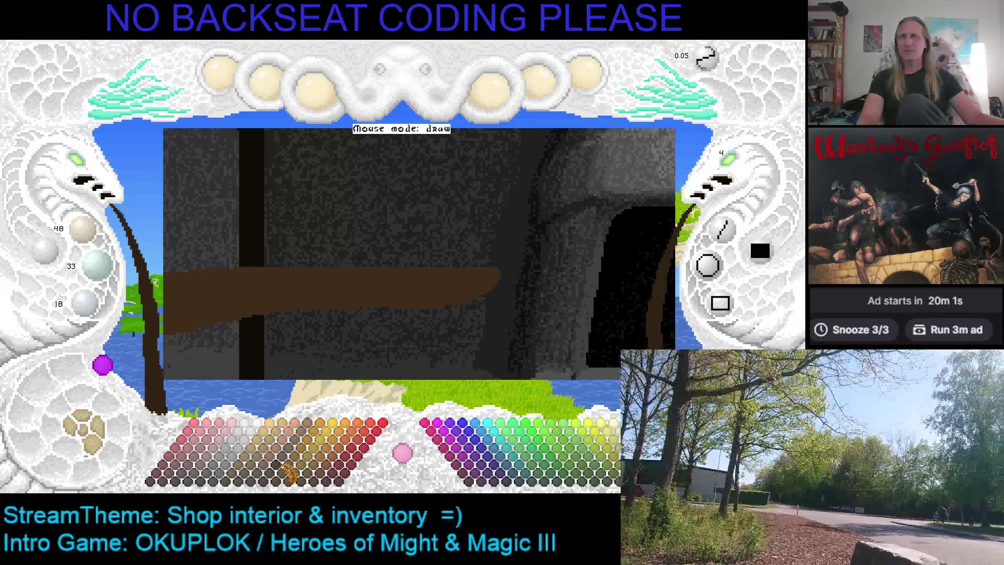
pyautogui.click(251, 270)
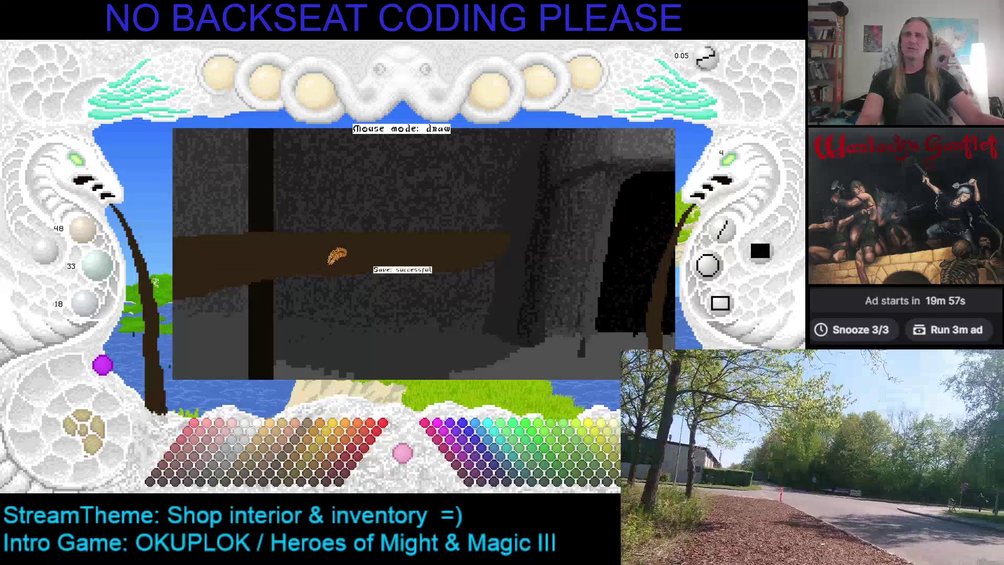
pyautogui.click(87, 163)
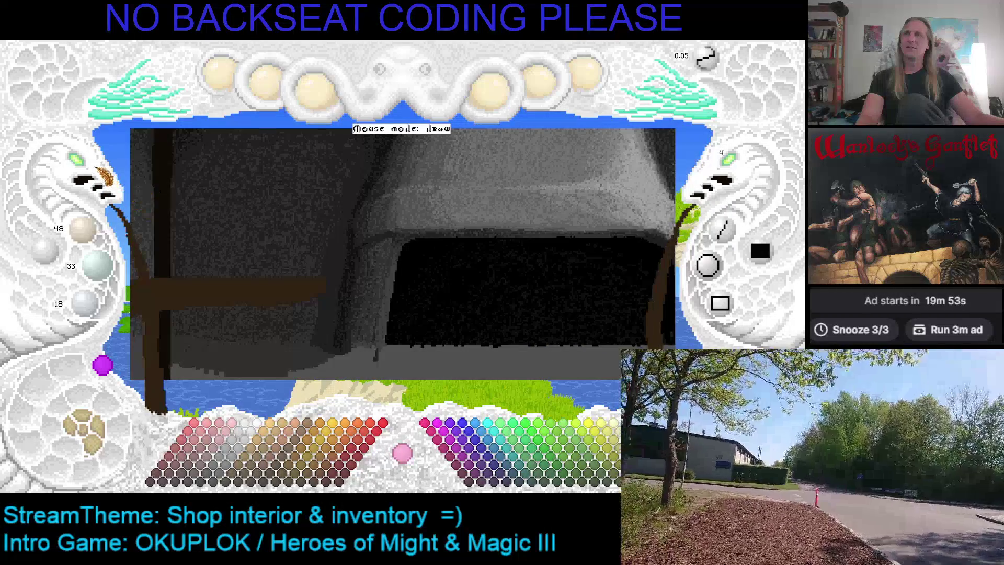
# Zoom out to review the whole shop, save again and pick the branch's brown 48/33/18
pyautogui.click(102, 173)
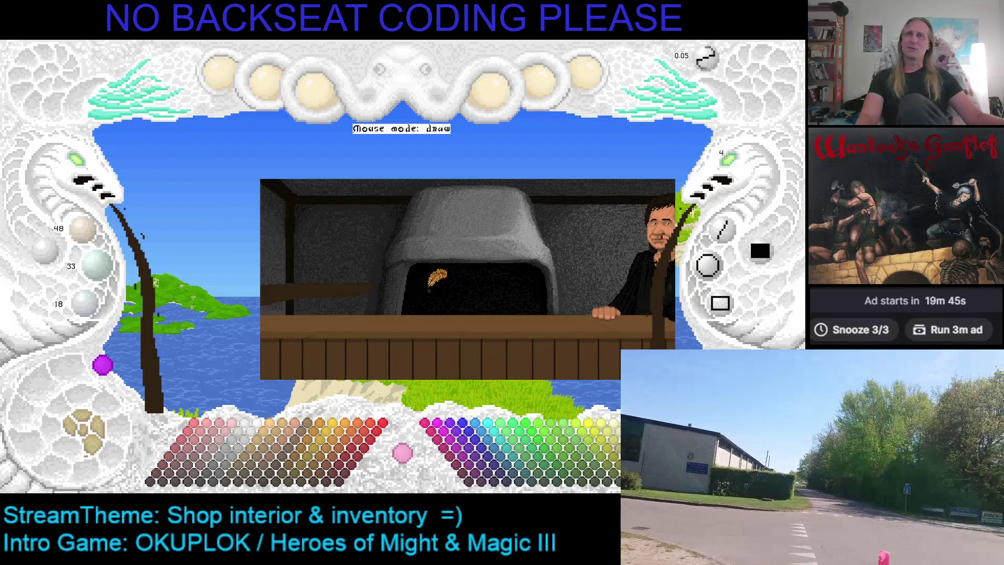
pyautogui.scroll(3, 94, 183)
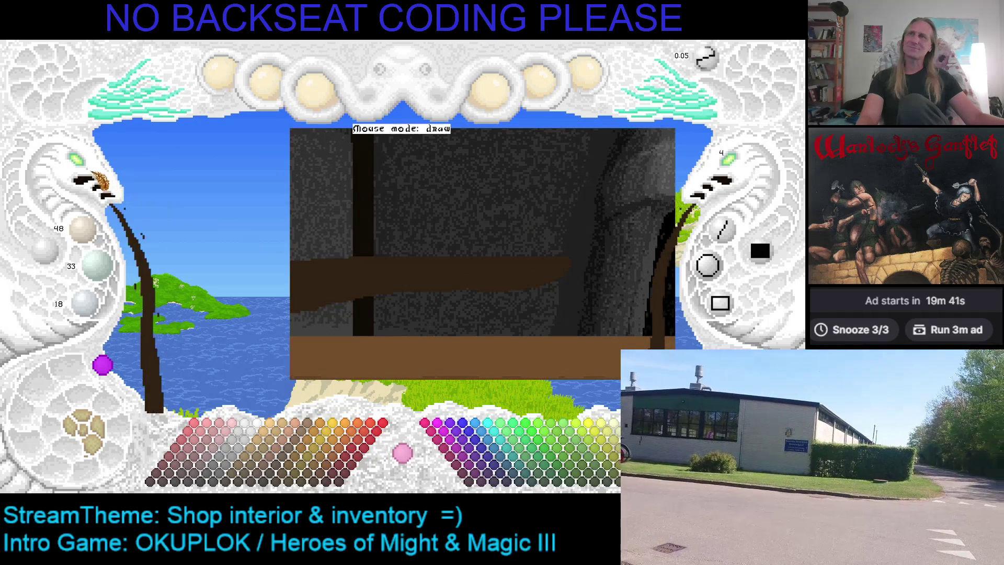
pyautogui.scroll(2, 95, 172)
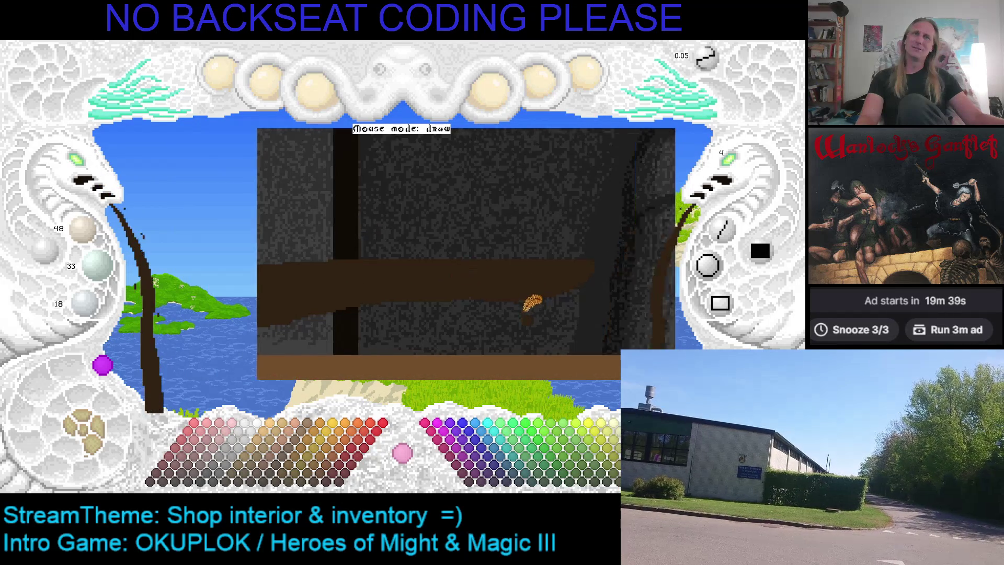
pyautogui.scroll(-2, 84, 426)
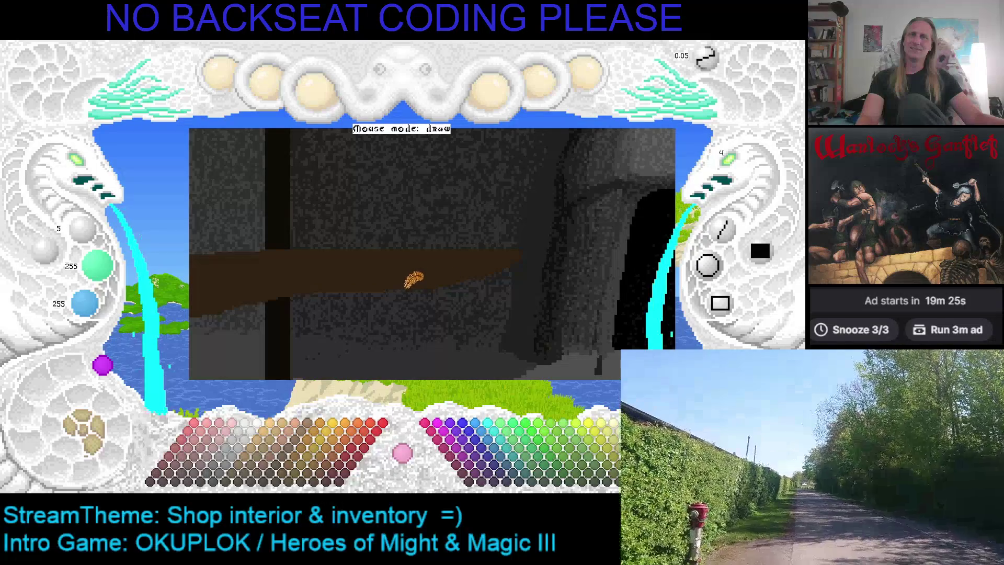
pyautogui.hotkey('ctrl', 's')
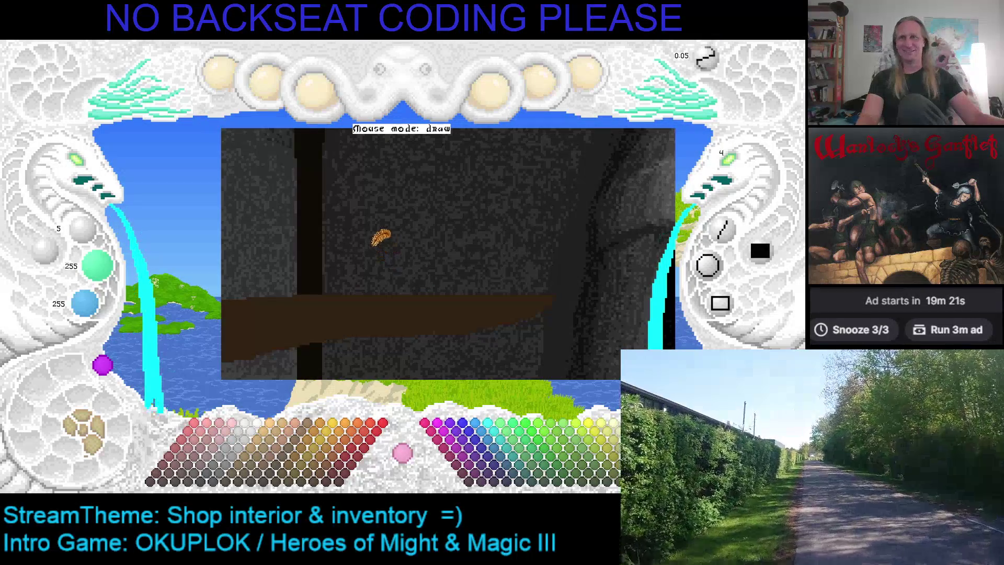
pyautogui.rightClick(343, 302)
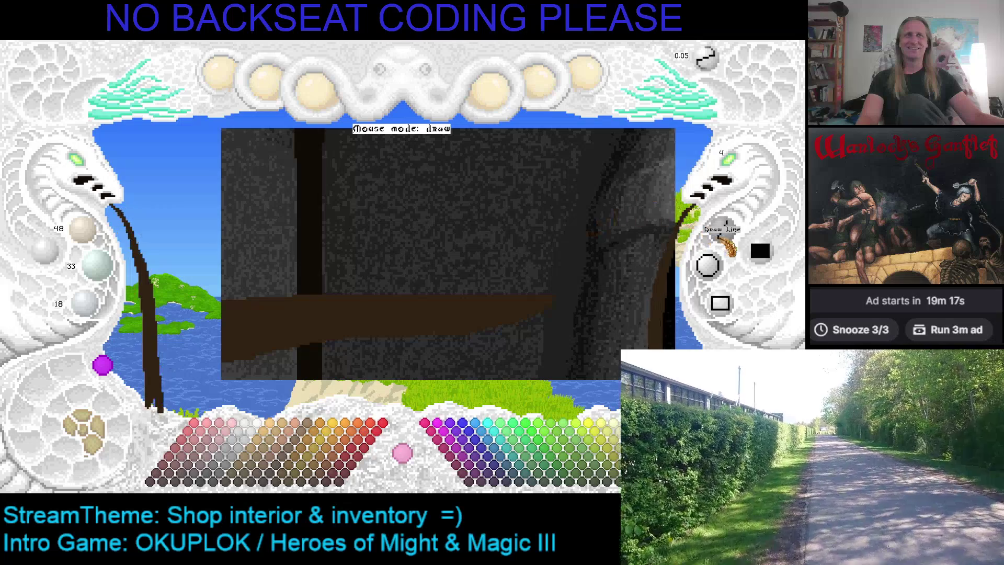
# Demark two vertical lines down the dark post from its top to the floor, then zoom out
pyautogui.press('d')
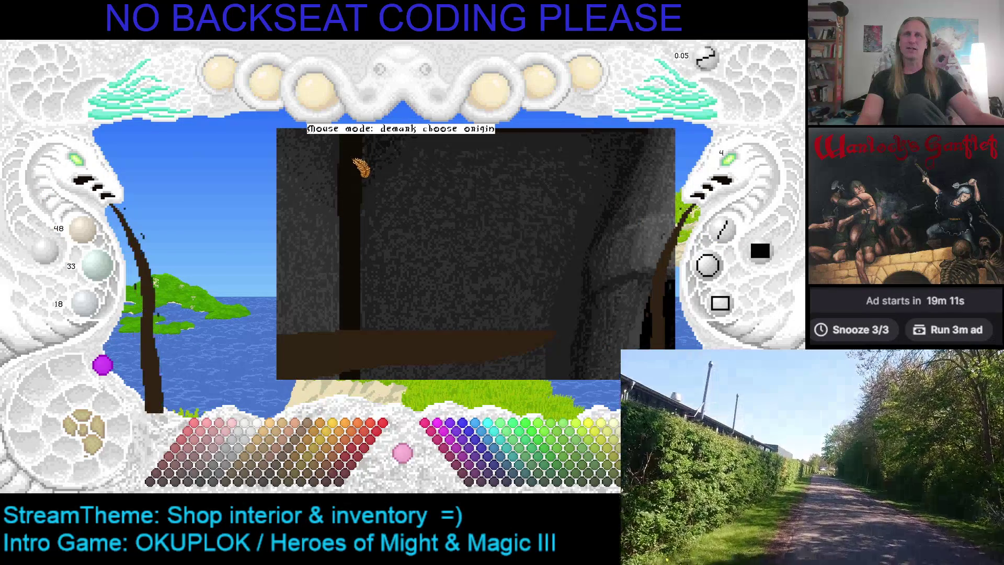
pyautogui.click(357, 165)
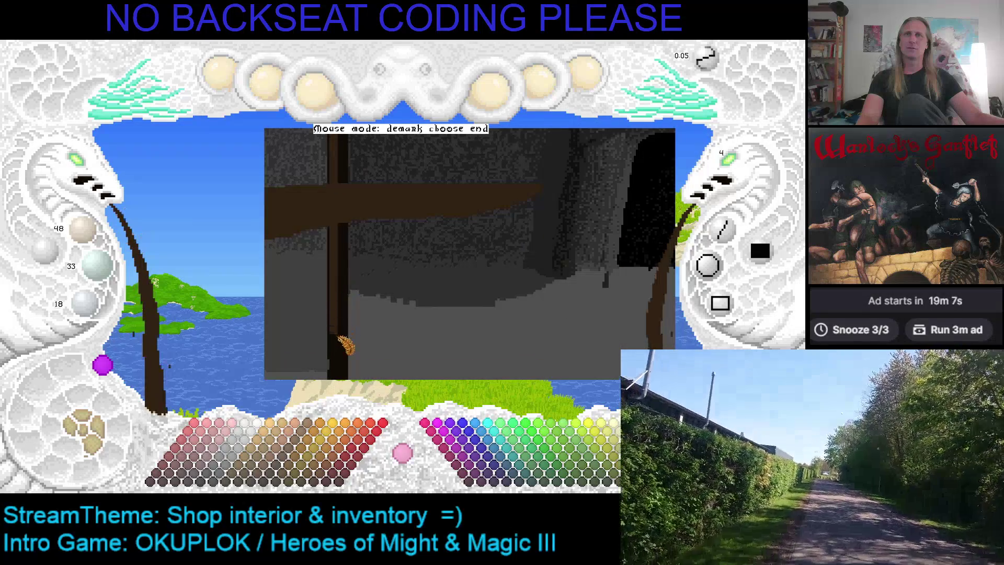
pyautogui.click(344, 362)
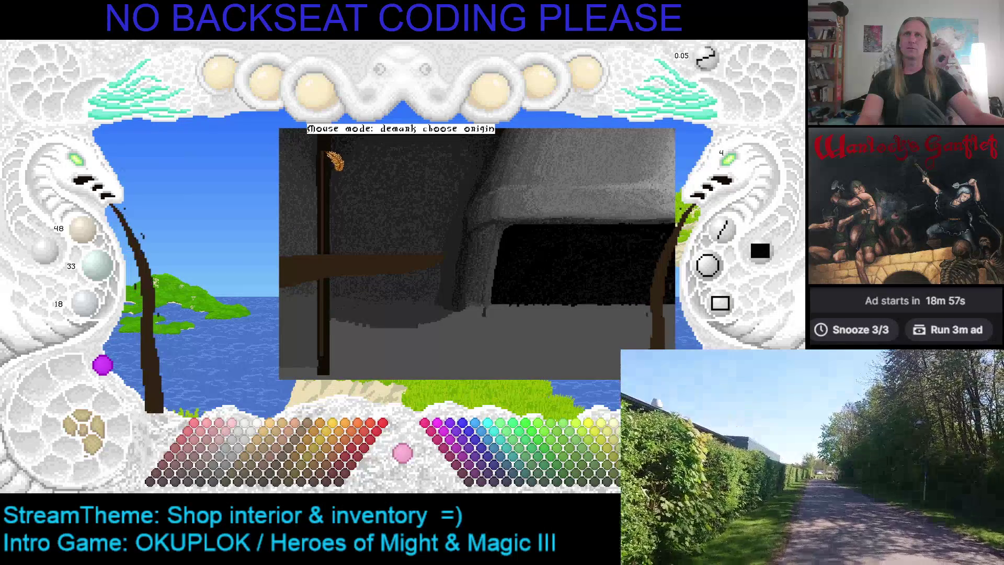
pyautogui.click(333, 165)
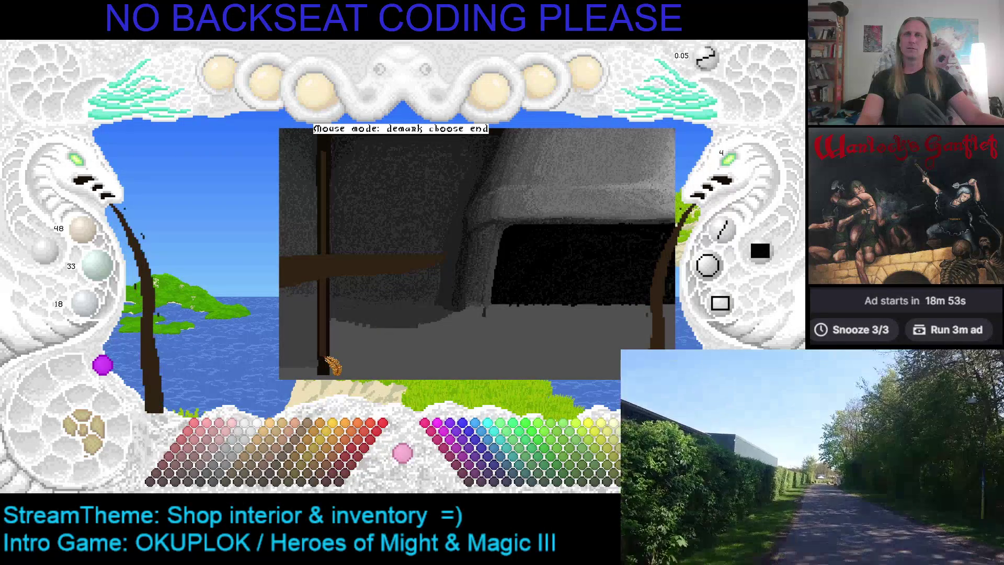
pyautogui.click(333, 367)
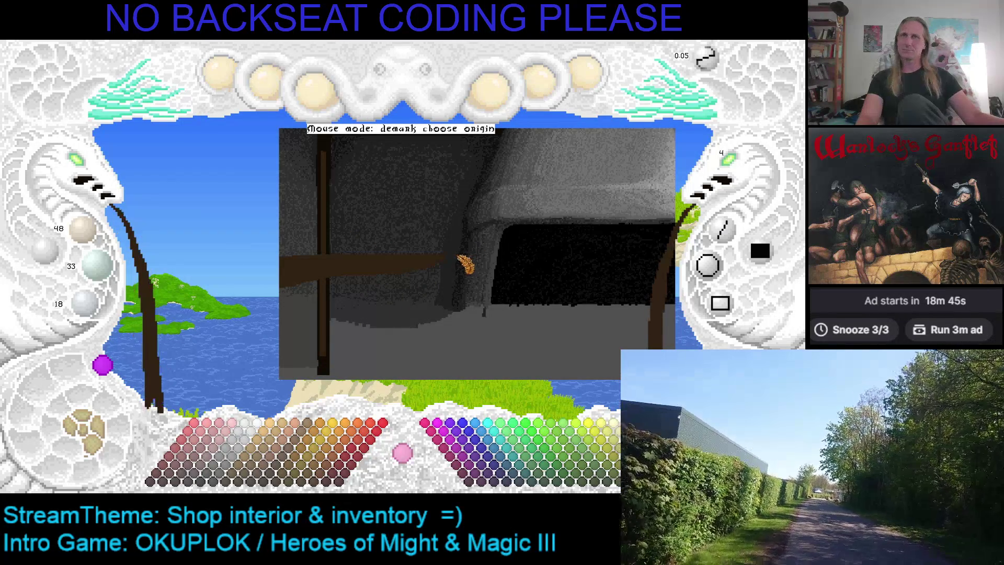
pyautogui.scroll(2, 396, 194)
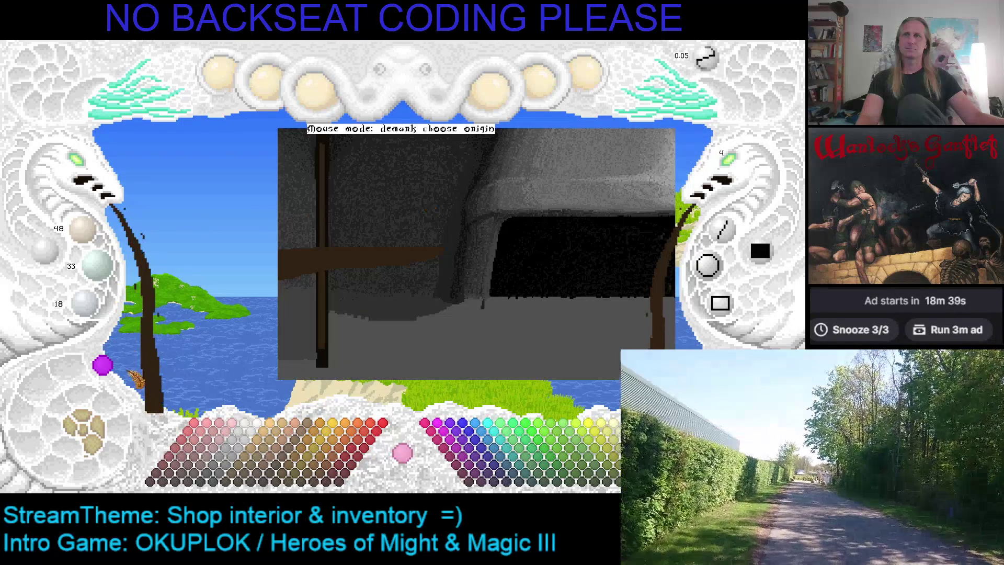
pyautogui.click(108, 434)
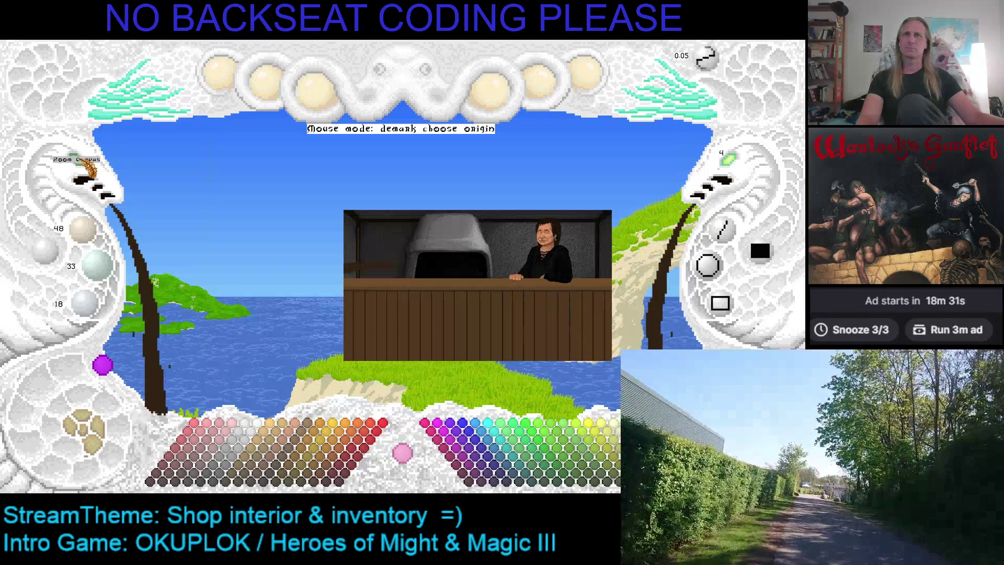
pyautogui.scroll(3, 86, 167)
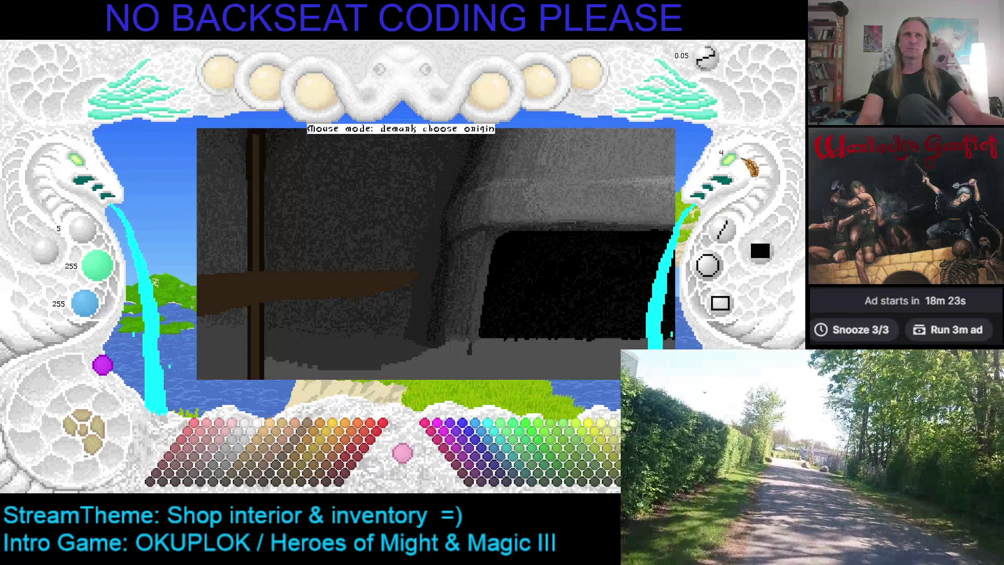
# Restore the shop interior on the canvas and start a straight line on the shelf beam
pyautogui.click(420, 296)
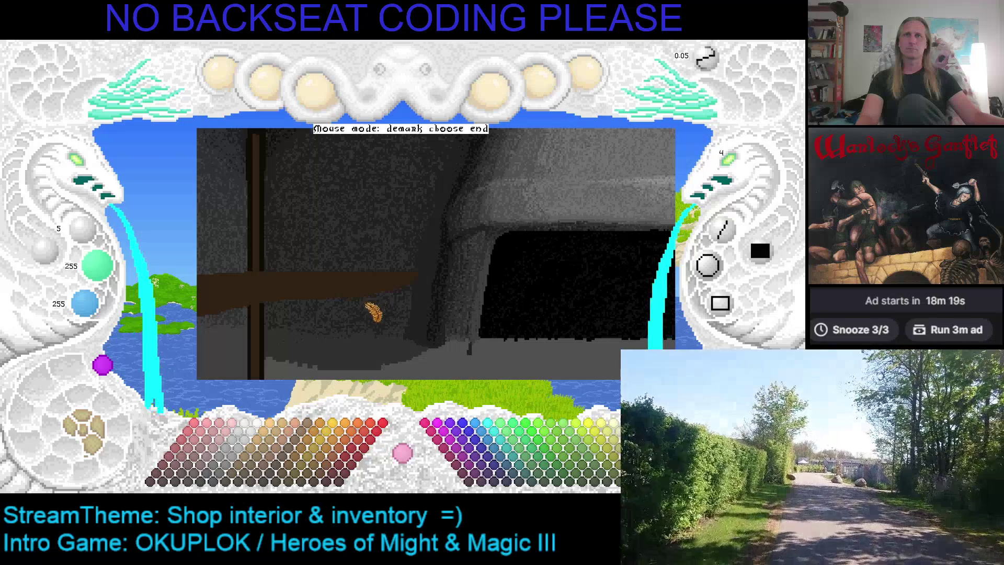
pyautogui.click(88, 434)
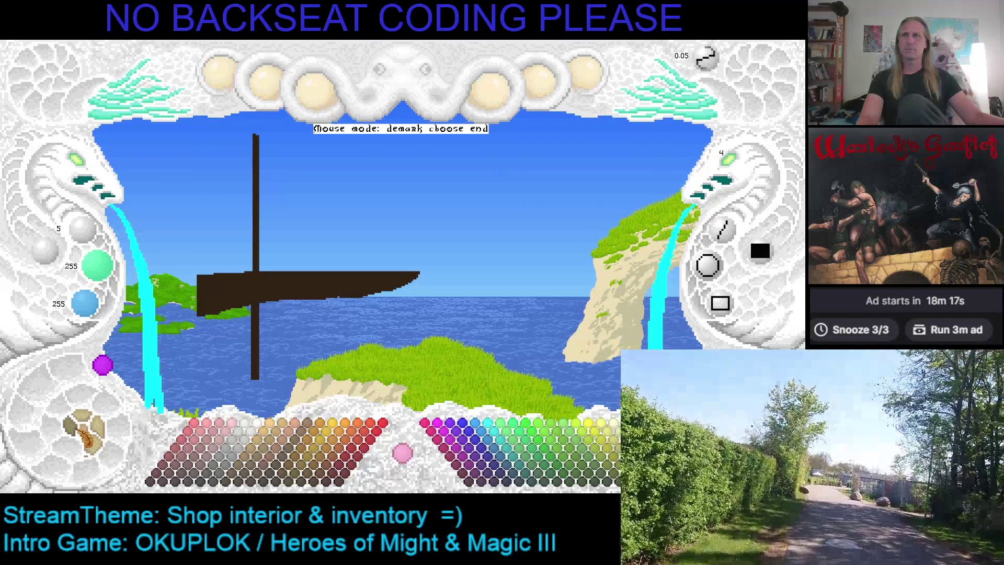
pyautogui.click(83, 434)
pyautogui.click(315, 313)
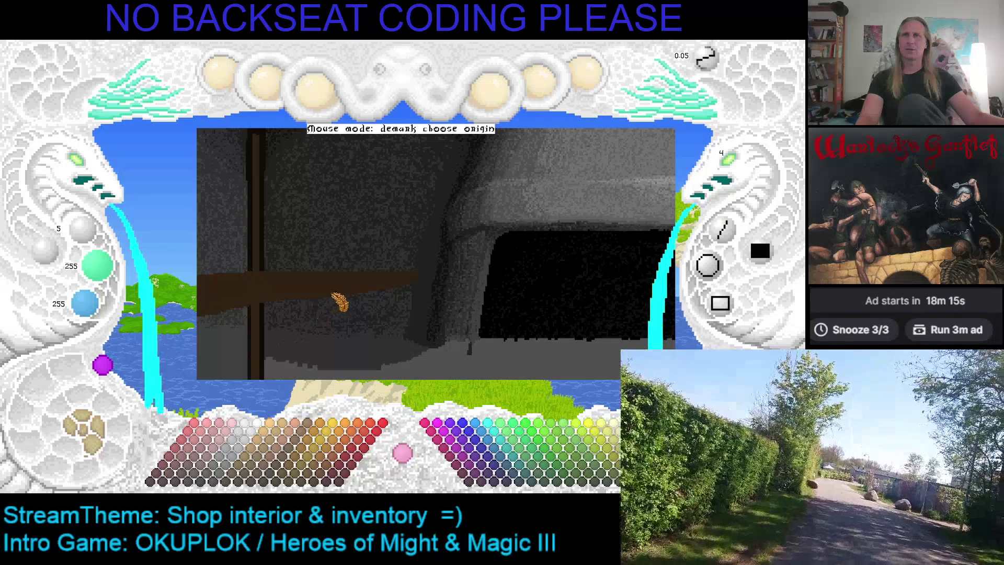
pyautogui.click(416, 289)
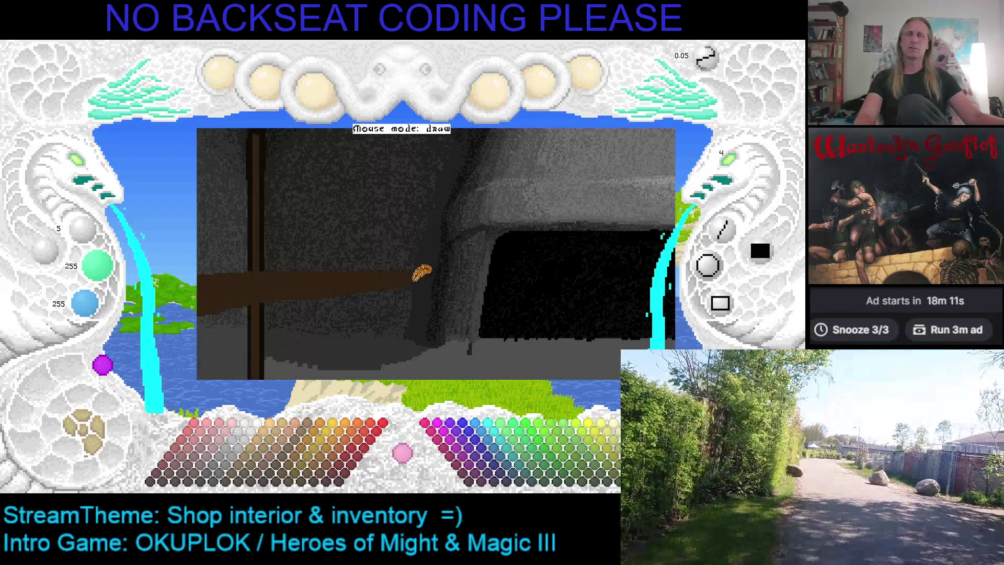
# Finish the shelf-beam line, sample its dark brown 48/33/18, and pan toward the upper shelving
pyautogui.click(413, 274)
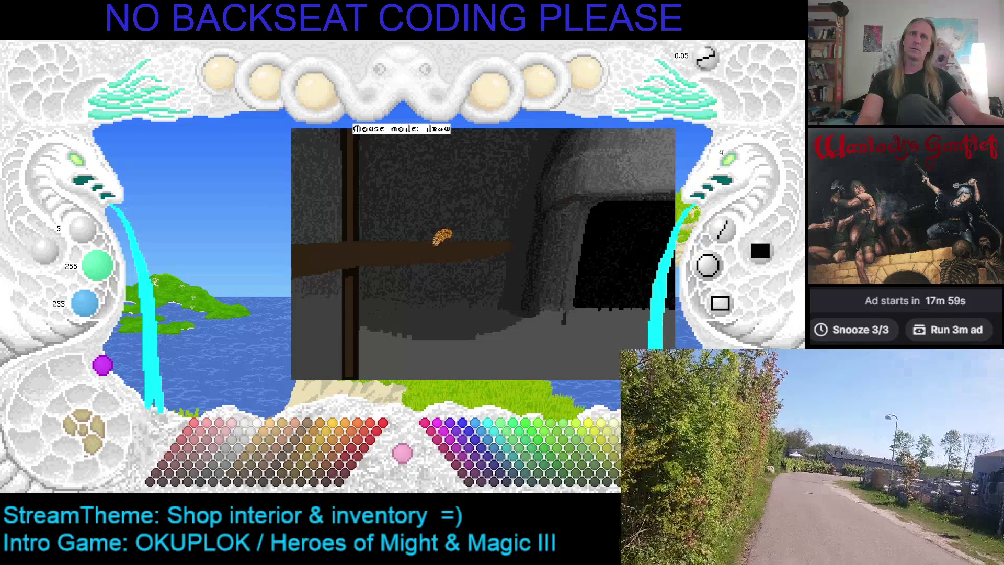
pyautogui.rightClick(434, 245)
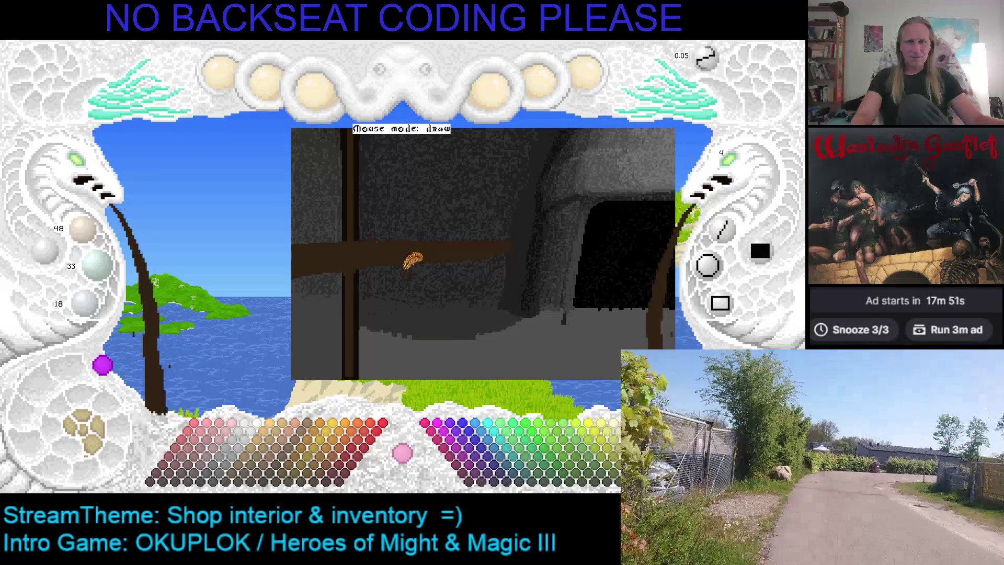
pyautogui.scroll(2, 475, 277)
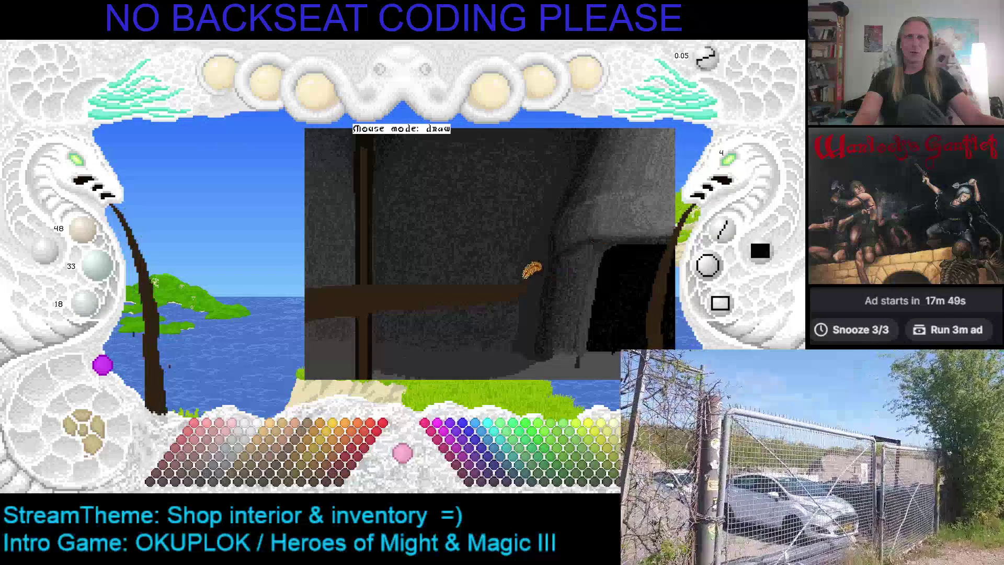
pyautogui.scroll(2, 523, 261)
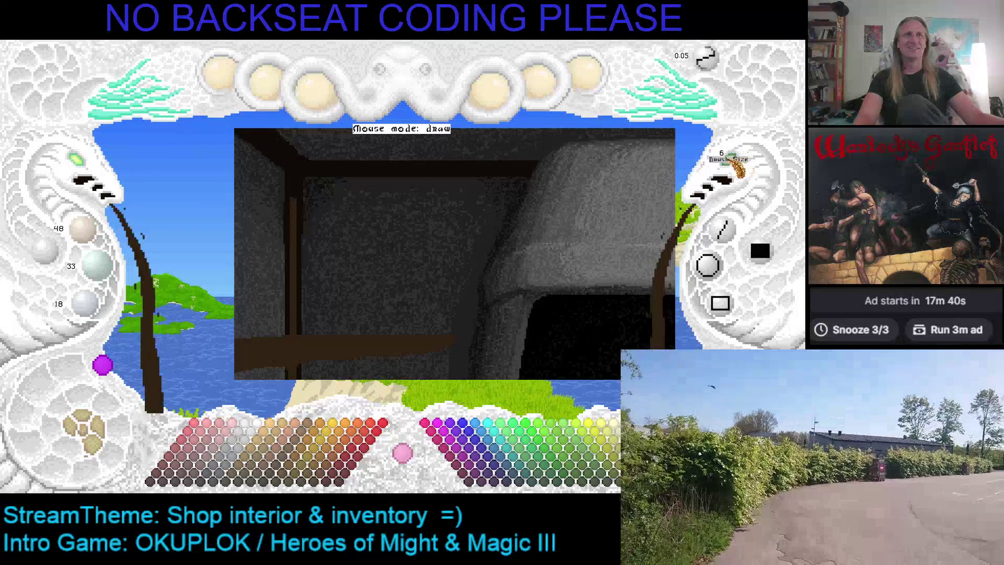
pyautogui.press('Down')
pyautogui.press('Right')
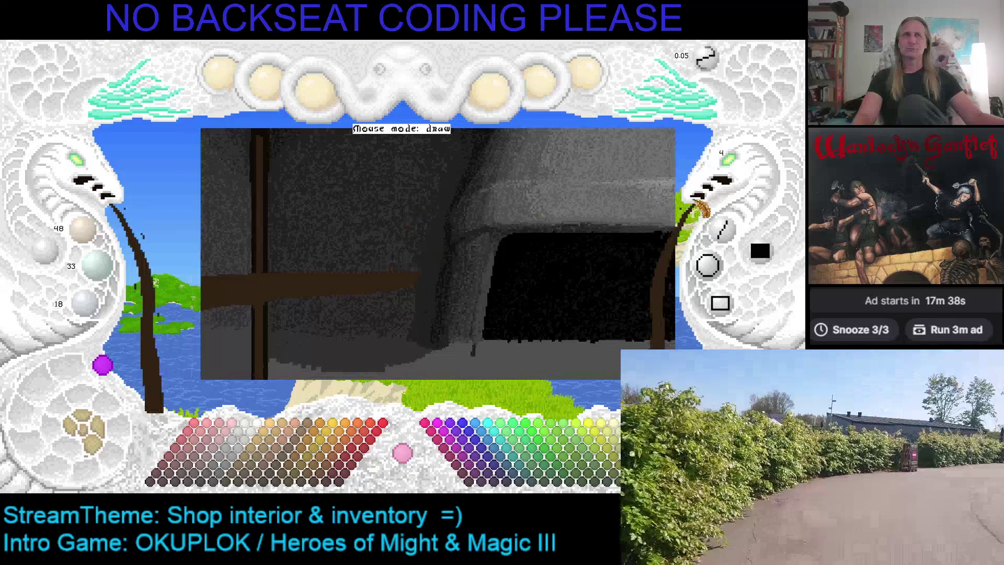
# Draw a brown shelf-board line from the left post across the upper back wall
pyautogui.click(725, 231)
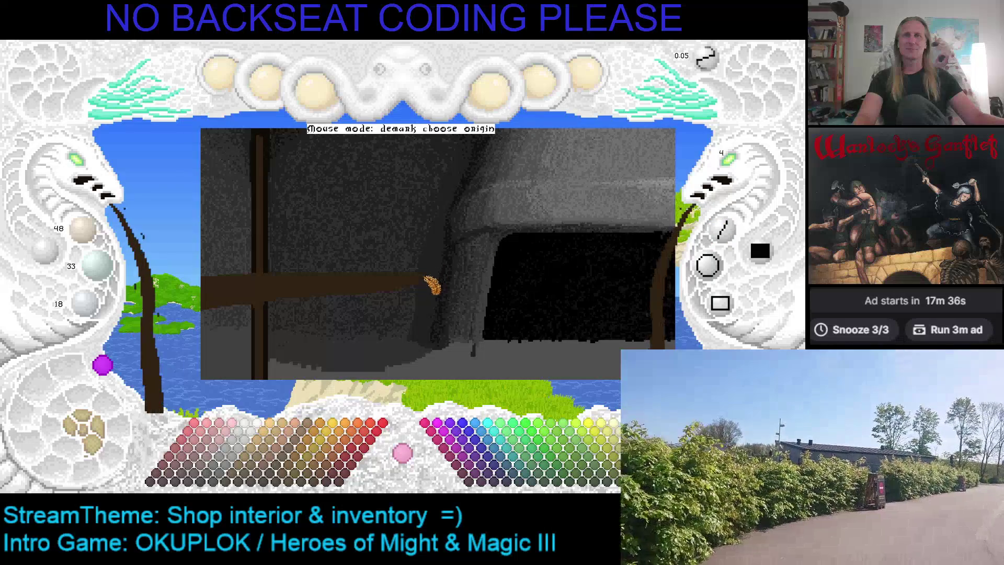
pyautogui.moveTo(432, 284); pyautogui.dragTo(473, 229)
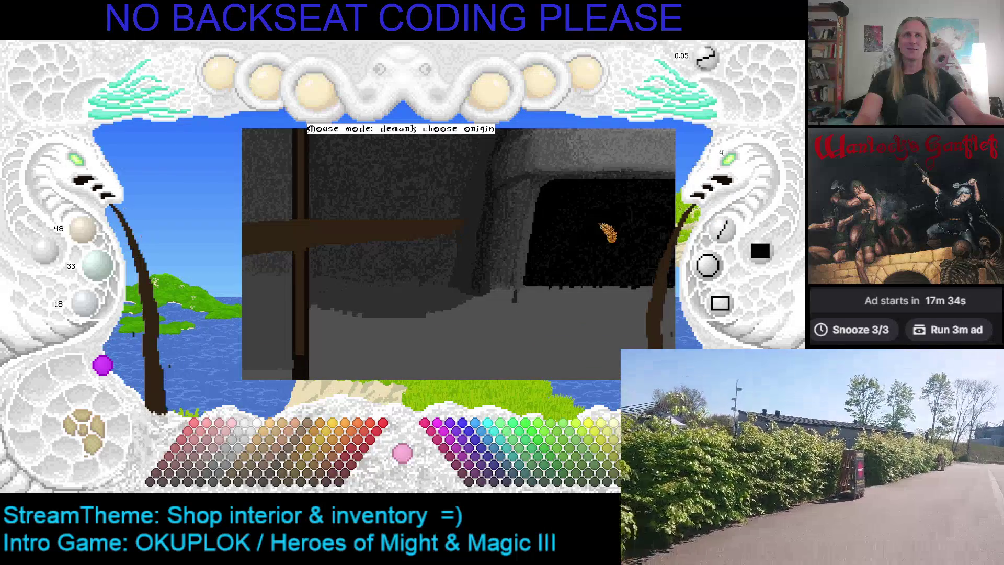
pyautogui.press('Escape')
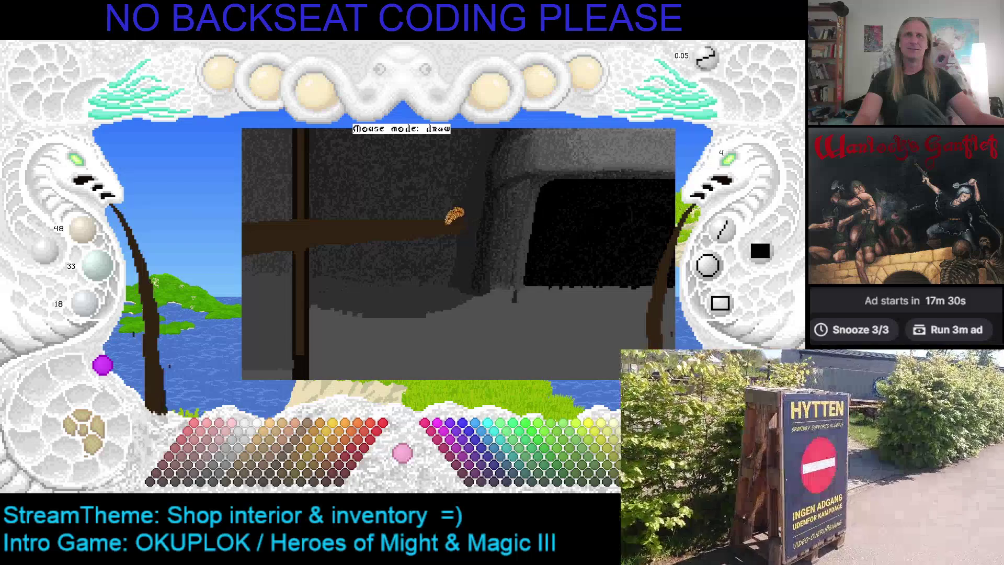
pyautogui.scroll(2, 493, 204)
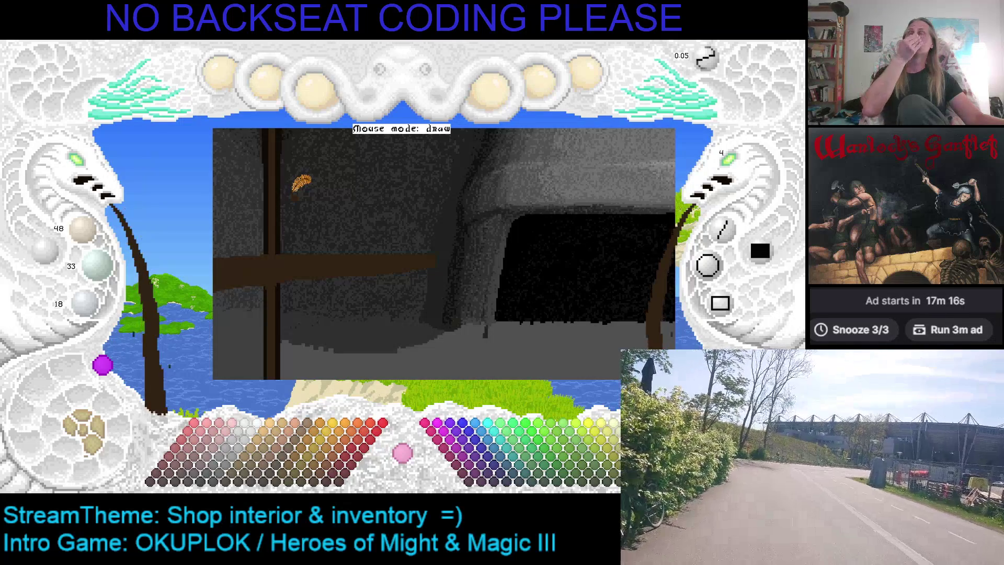
pyautogui.moveTo(298, 183)
pyautogui.mouseDown()
pyautogui.moveTo(296, 238)
pyautogui.moveTo(325, 242)
pyautogui.moveTo(274, 179)
pyautogui.mouseUp()
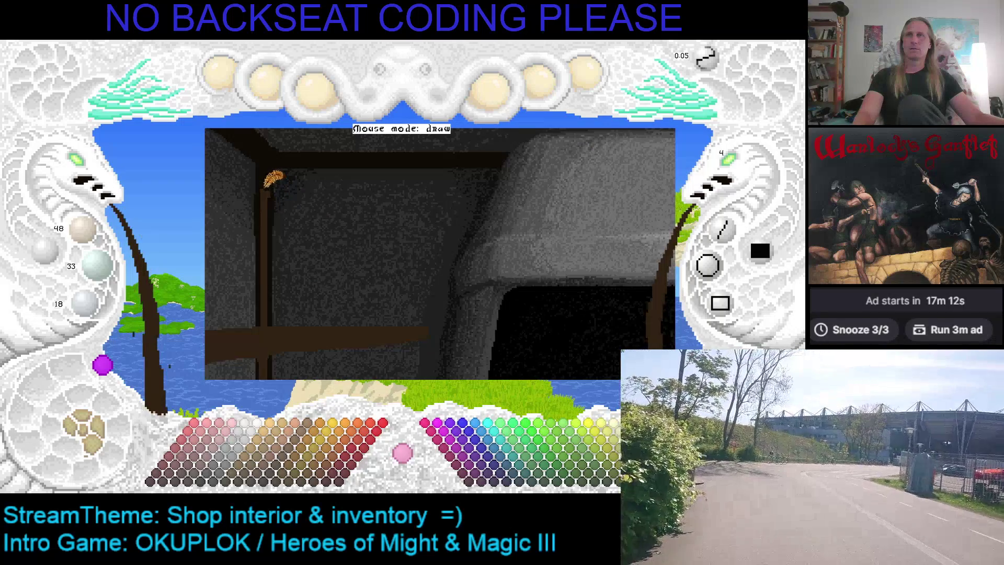
pyautogui.click(732, 231)
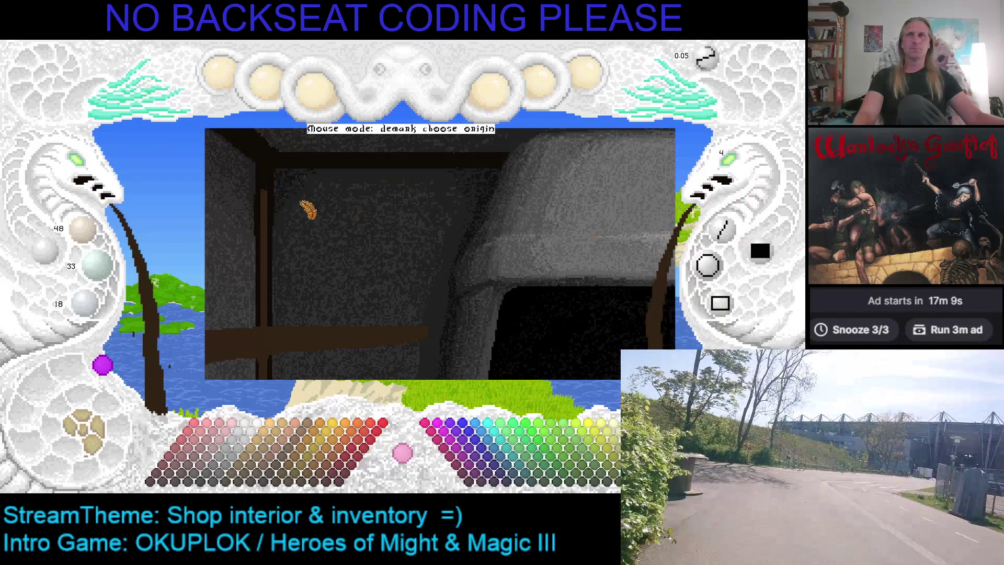
pyautogui.click(270, 194)
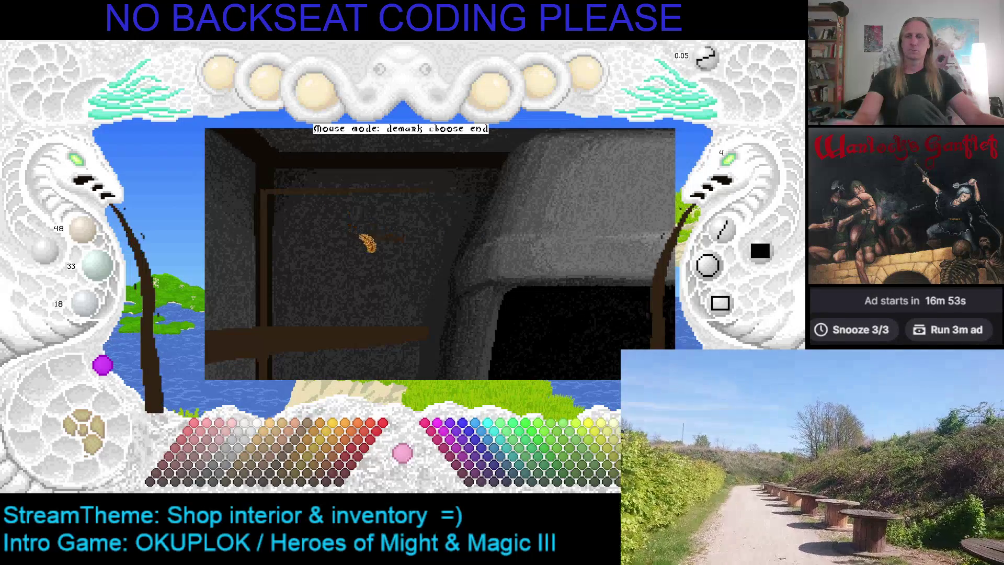
pyautogui.click(364, 241)
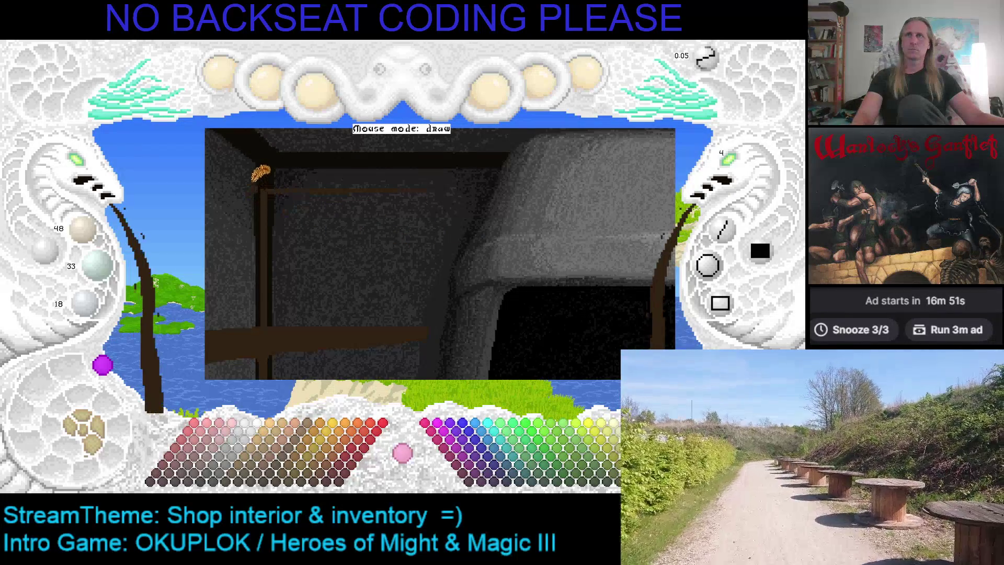
# Add a second slanted brown line from the post up to the shelf corner
pyautogui.click(723, 230)
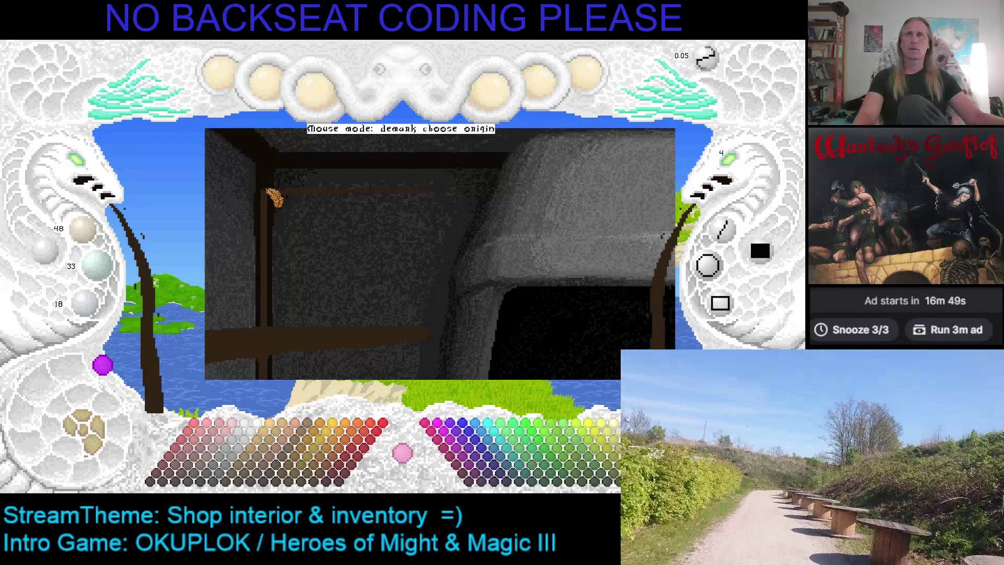
pyautogui.click(273, 200)
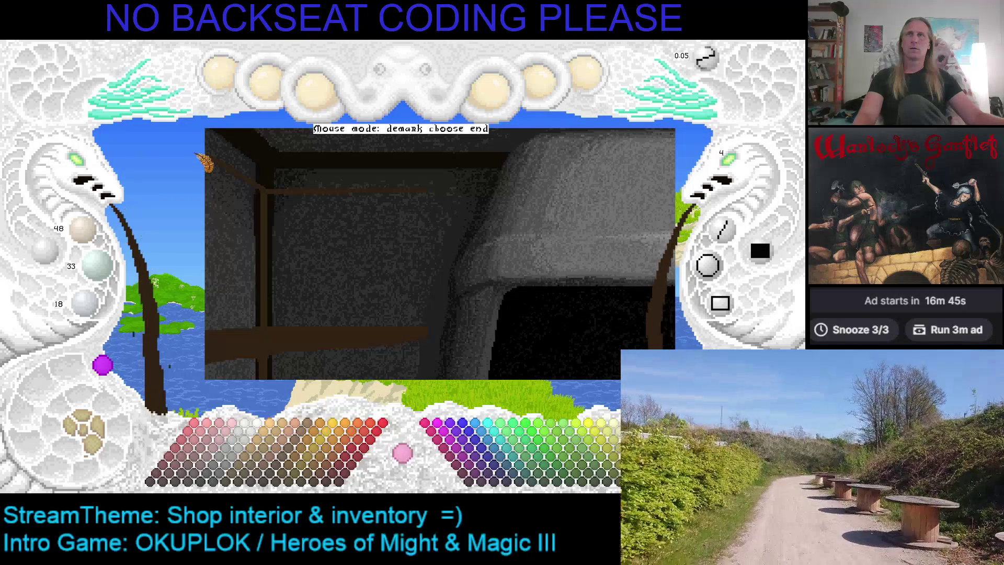
pyautogui.click(198, 155)
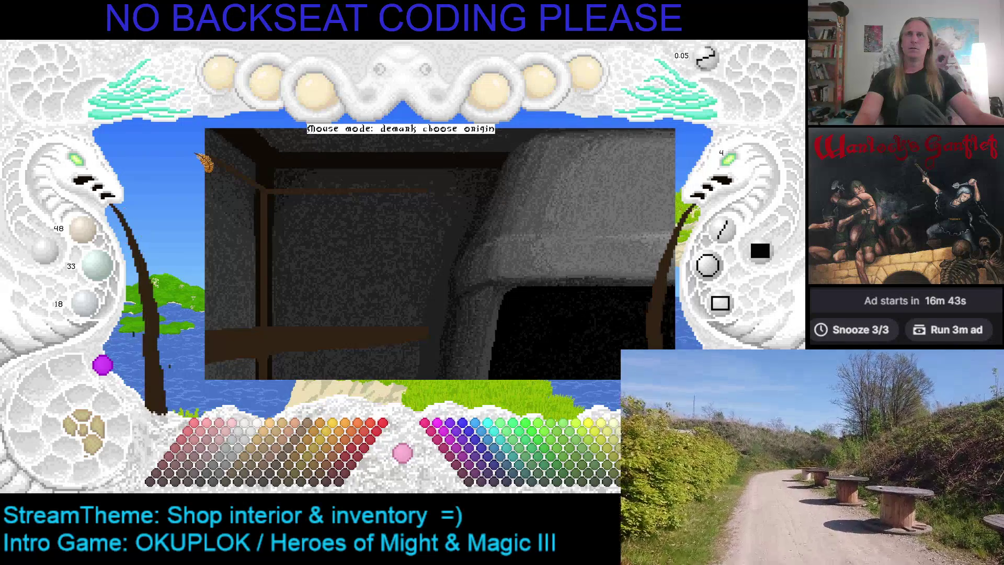
pyautogui.press('Escape')
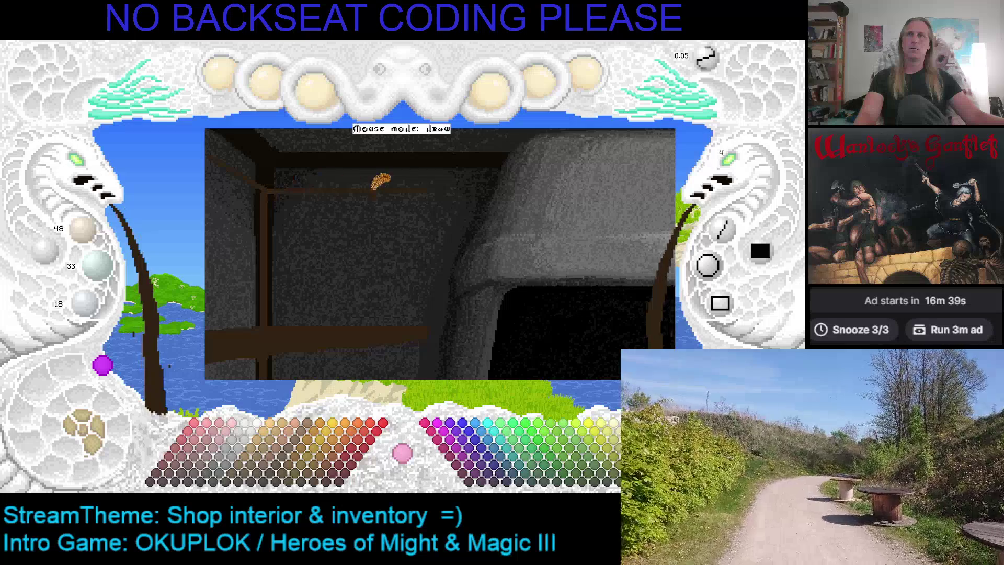
pyautogui.click(726, 238)
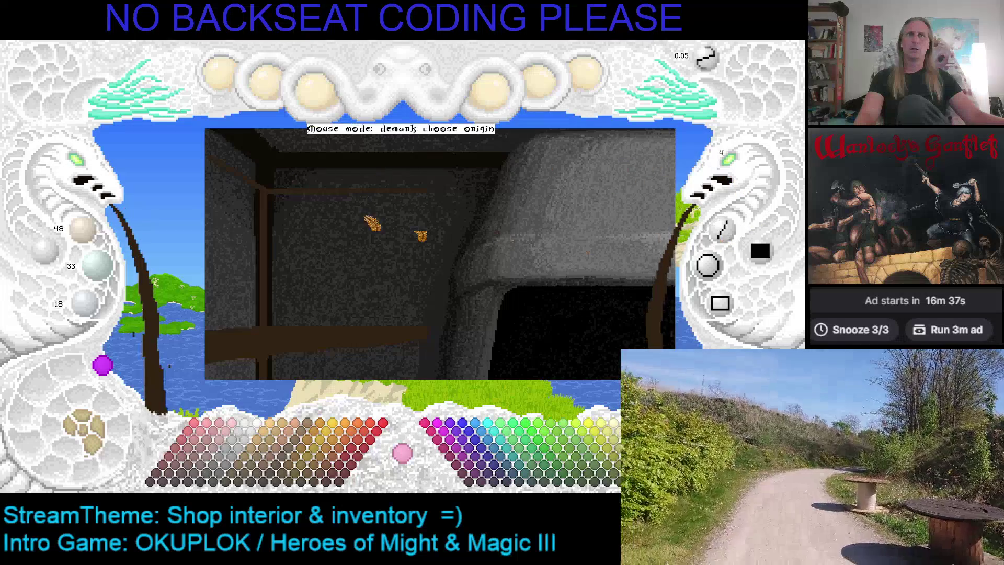
# Draw a vertical brown post line from the new upper shelf's end down to the floor
pyautogui.scroll(-3, 293, 235)
pyautogui.scroll(3, 307, 245)
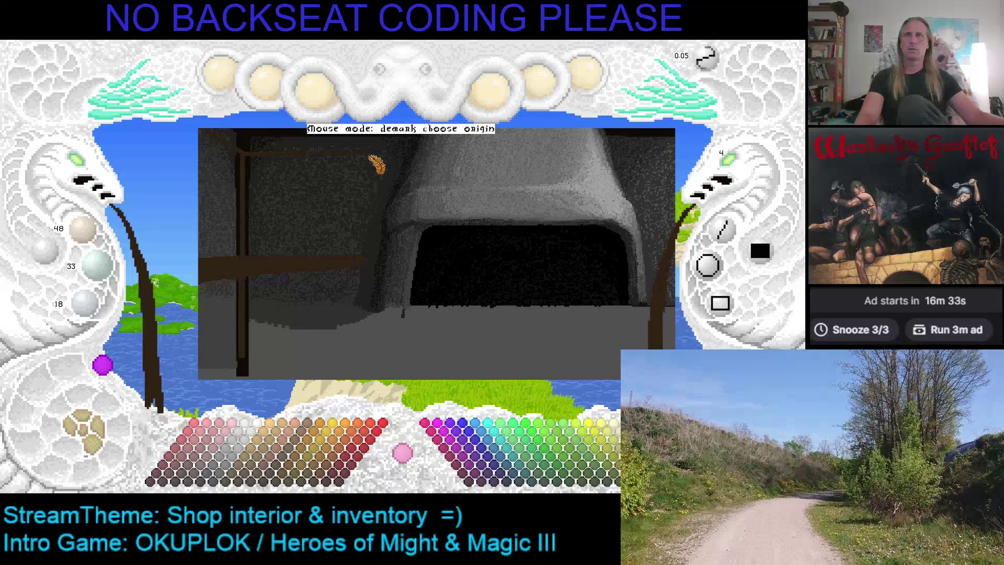
pyautogui.click(367, 153)
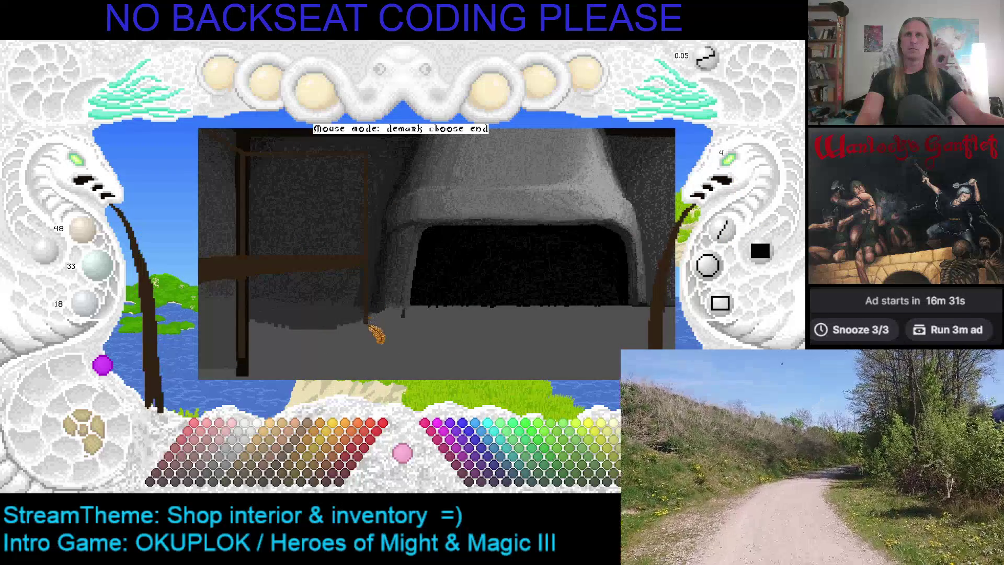
pyautogui.moveTo(375, 382); pyautogui.dragTo(363, 285)
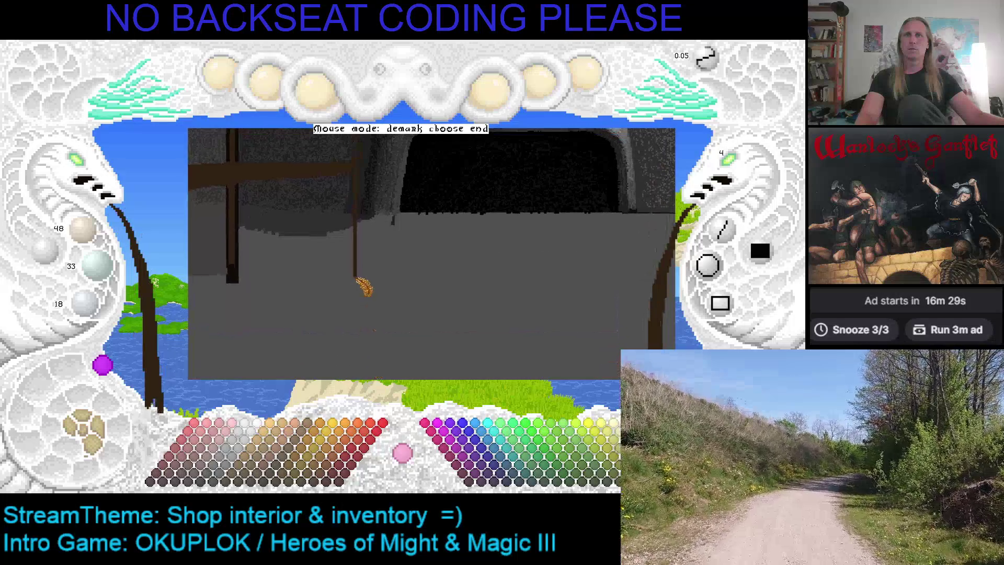
pyautogui.click(361, 301)
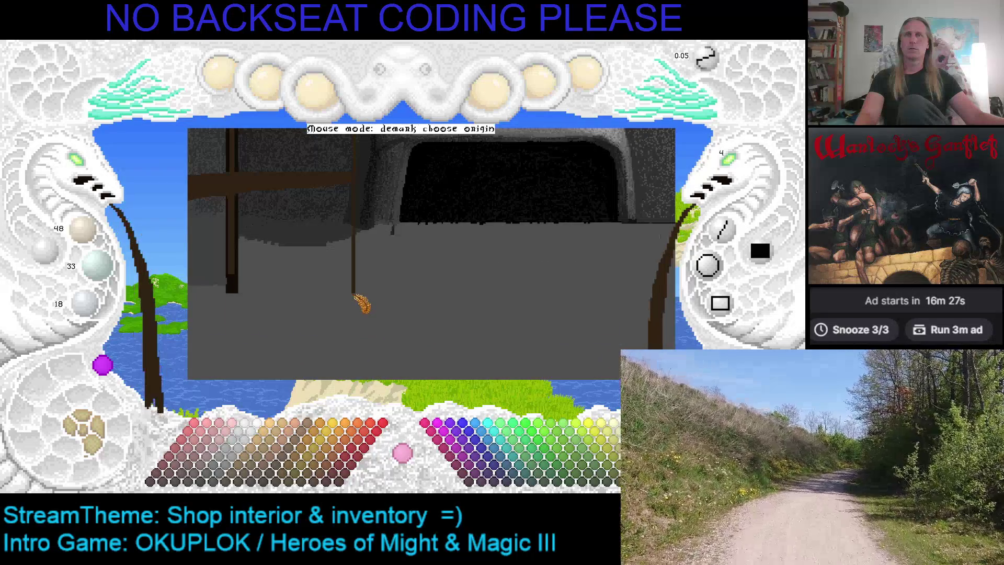
pyautogui.moveTo(408, 256); pyautogui.dragTo(410, 402)
pyautogui.moveTo(378, 323); pyautogui.dragTo(448, 273)
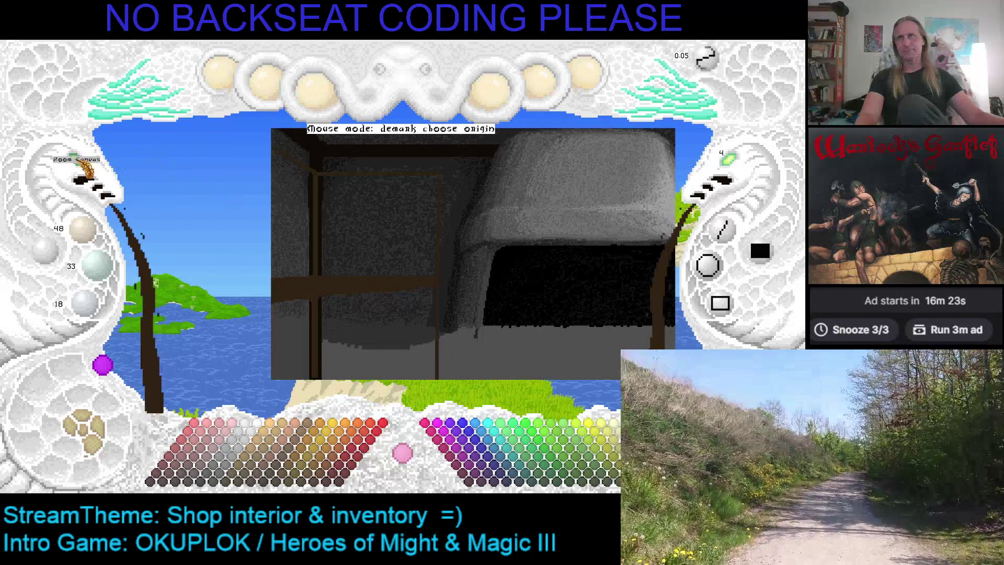
pyautogui.click(80, 160)
# Try a dark-brown fill on the inner rectangle, undo it, and return to freehand drawing
pyautogui.click(86, 166)
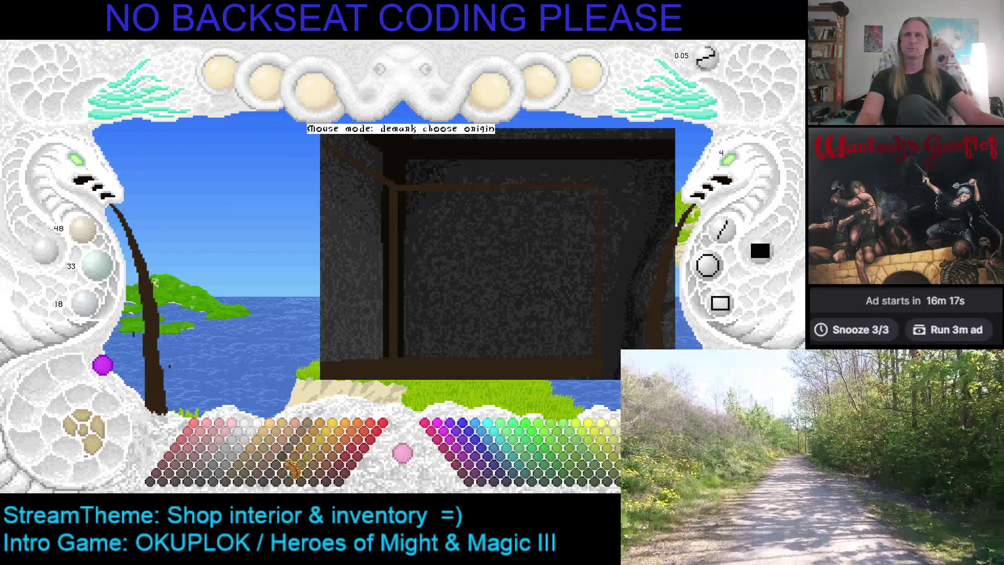
pyautogui.click(279, 482)
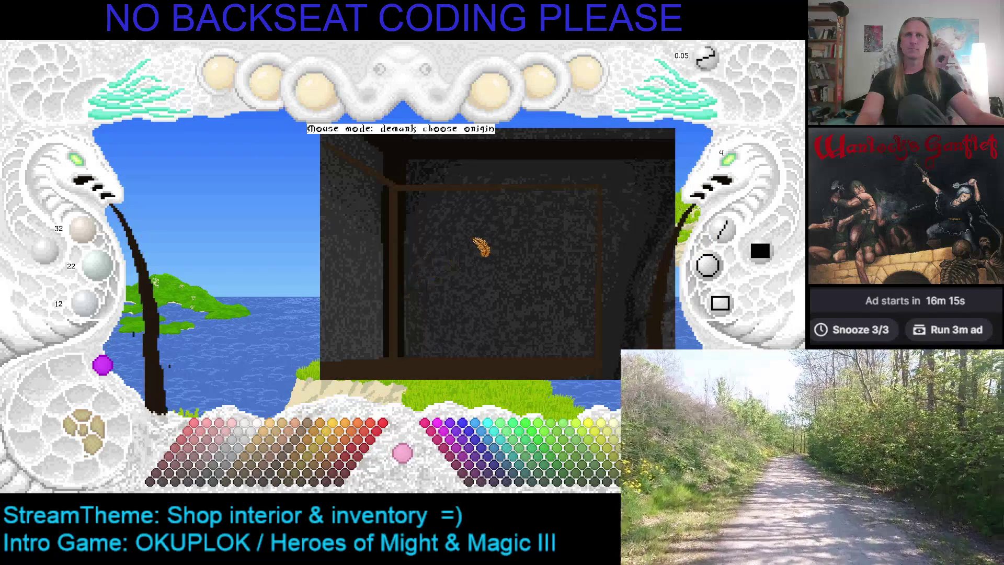
pyautogui.click(480, 247)
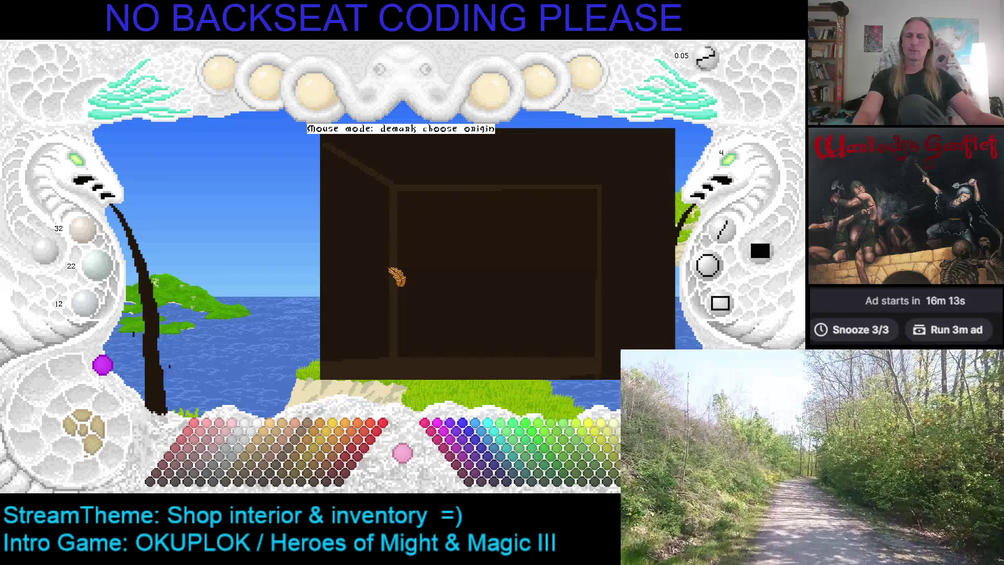
pyautogui.hotkey('ctrl', 'z')
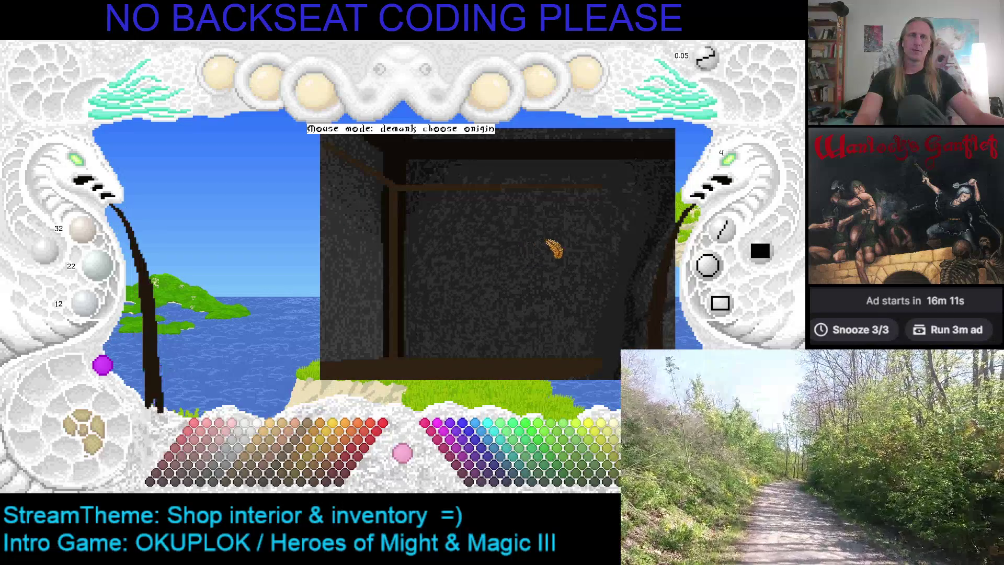
pyautogui.scroll(2, 372, 250)
pyautogui.scroll(-2, 437, 228)
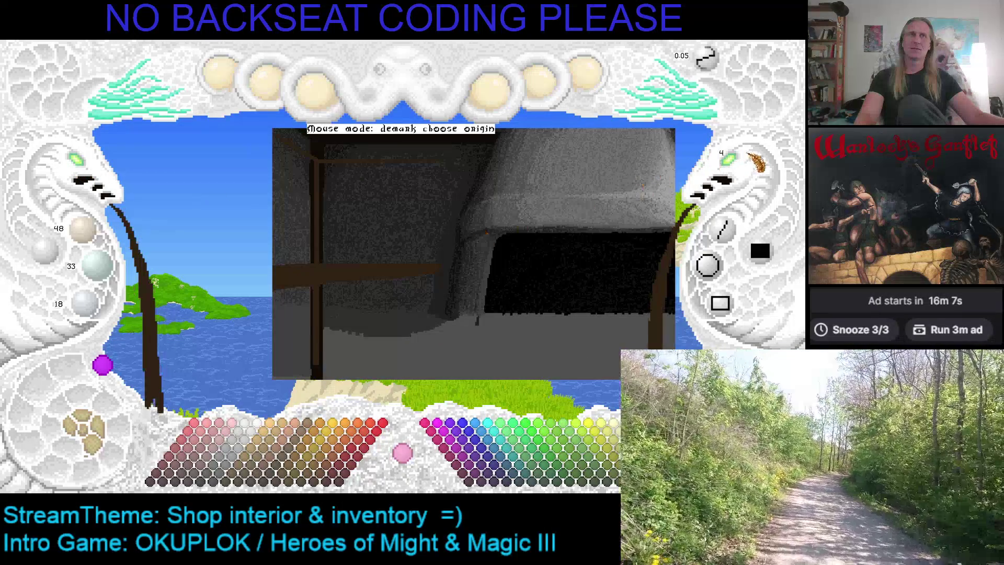
pyautogui.click(729, 231)
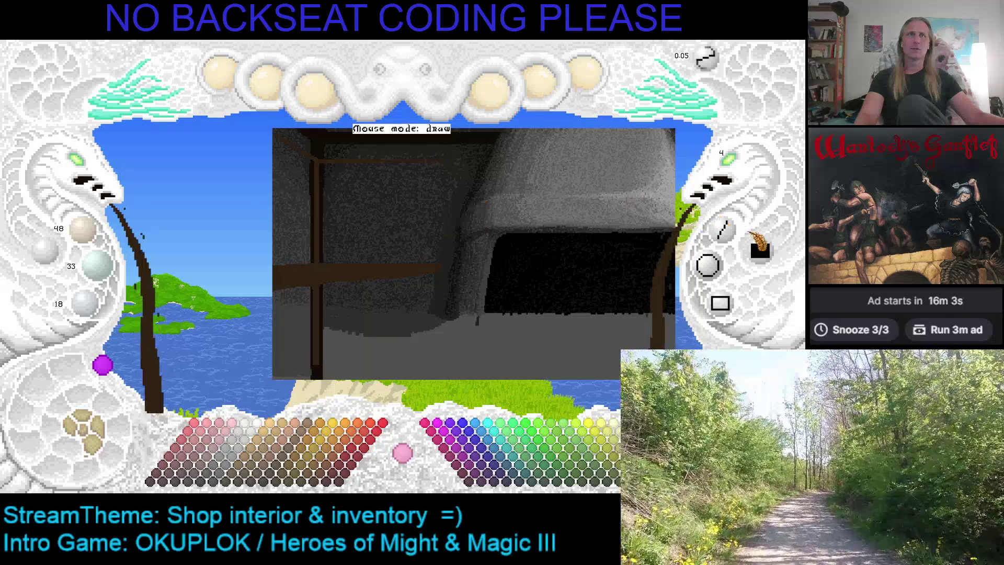
# Mark a rectangular region of the shop render from the upper beams down to the lower beams
pyautogui.click(754, 236)
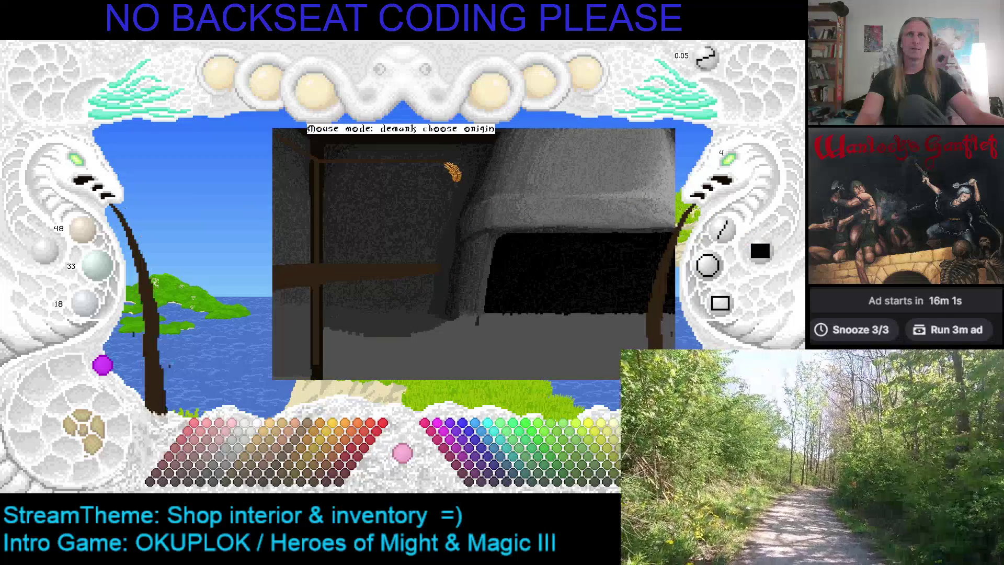
pyautogui.click(447, 165)
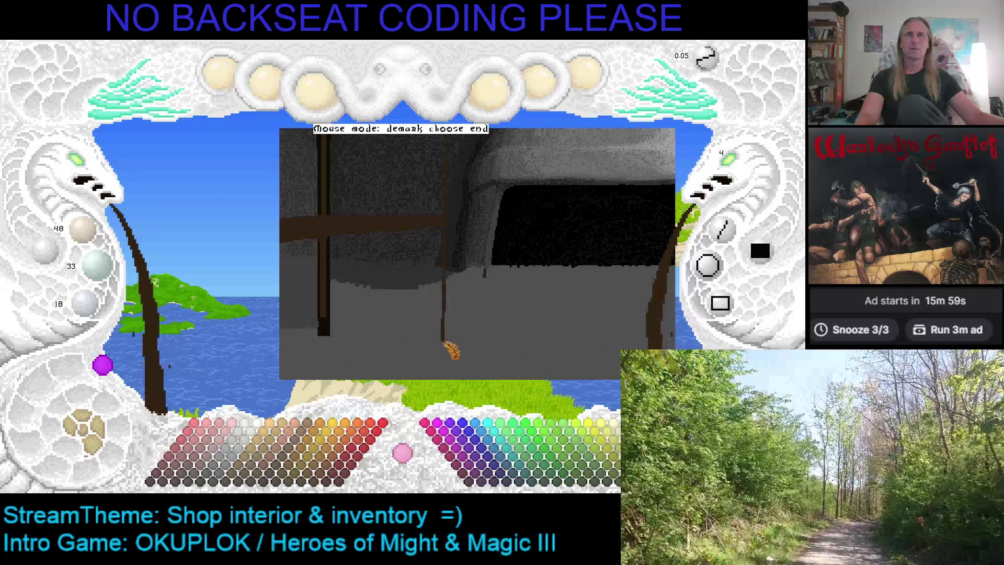
pyautogui.moveTo(458, 348); pyautogui.dragTo(454, 396)
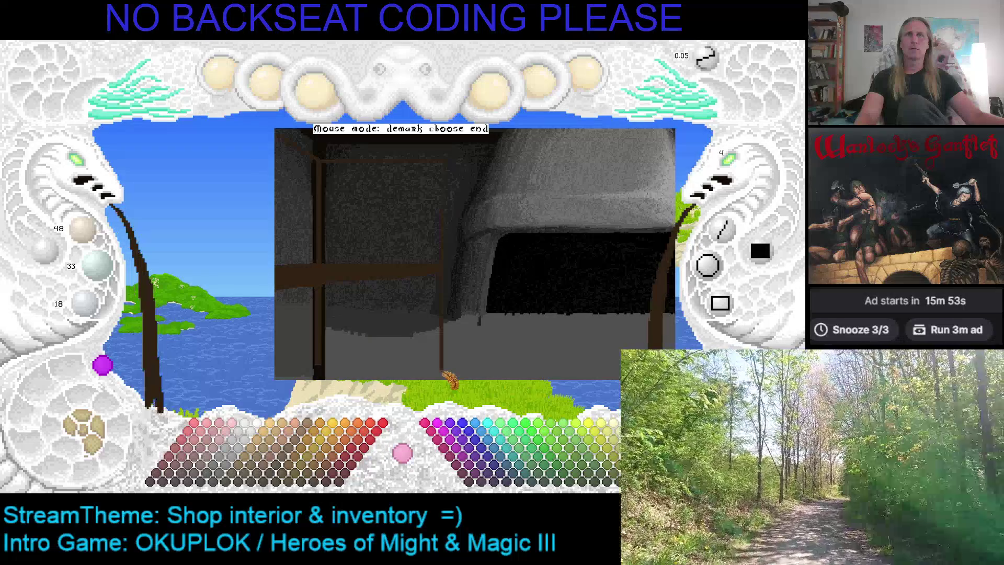
pyautogui.click(450, 379)
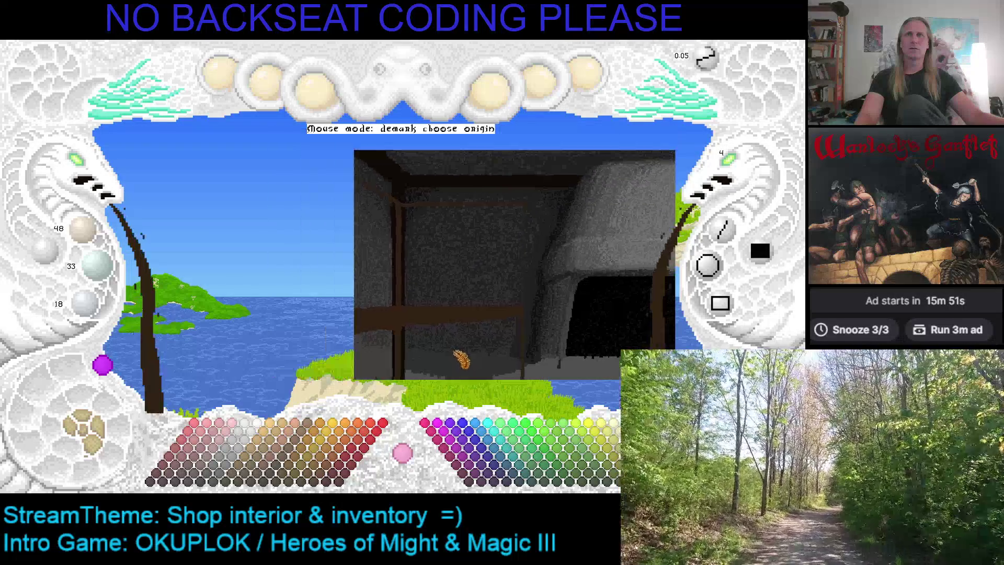
pyautogui.press('Escape')
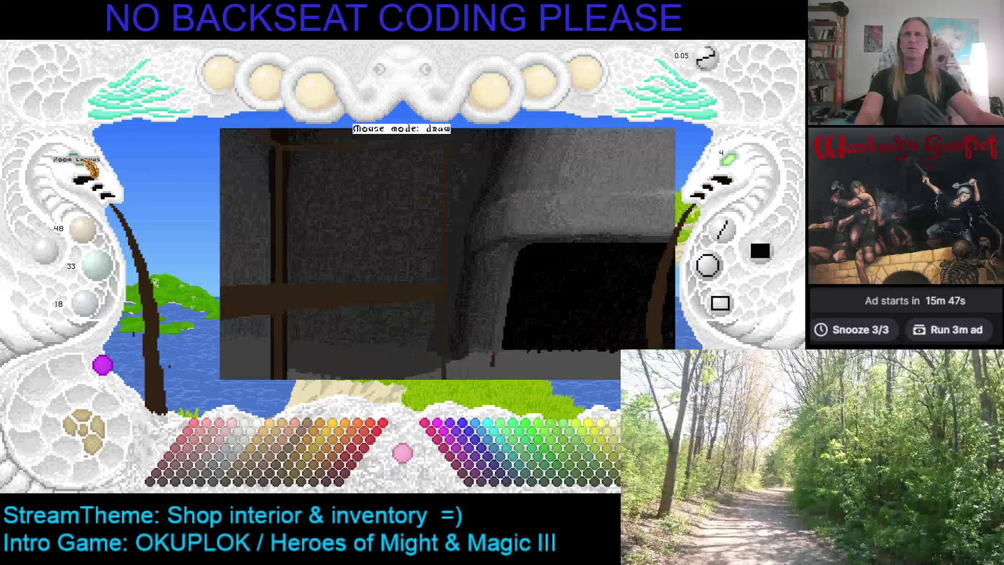
pyautogui.click(107, 364)
# Raise the wireframe frame, then paint its bottom bar and fill the shelf panels in dark brown 32/22/12
pyautogui.click(394, 234)
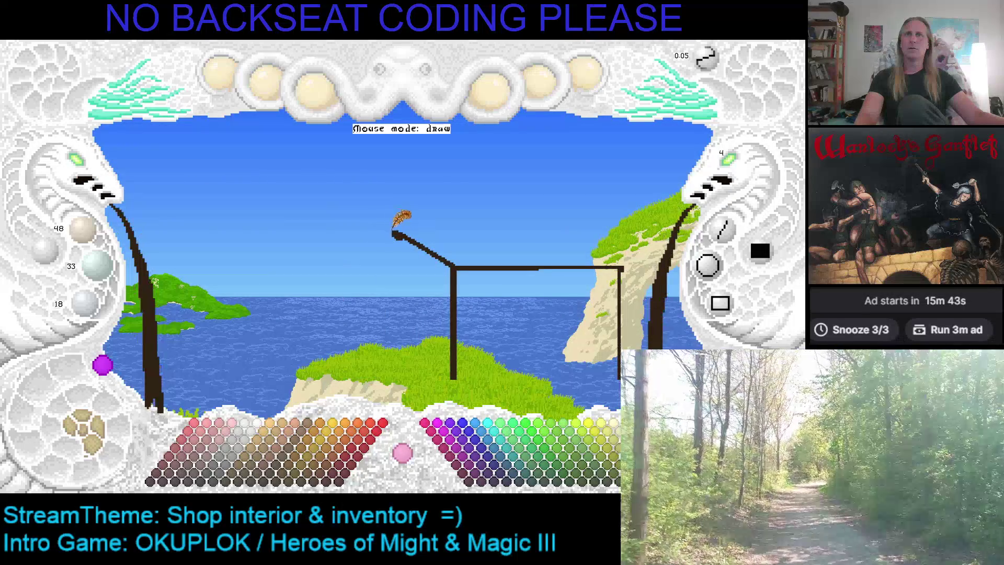
pyautogui.moveTo(429, 264); pyautogui.dragTo(410, 305)
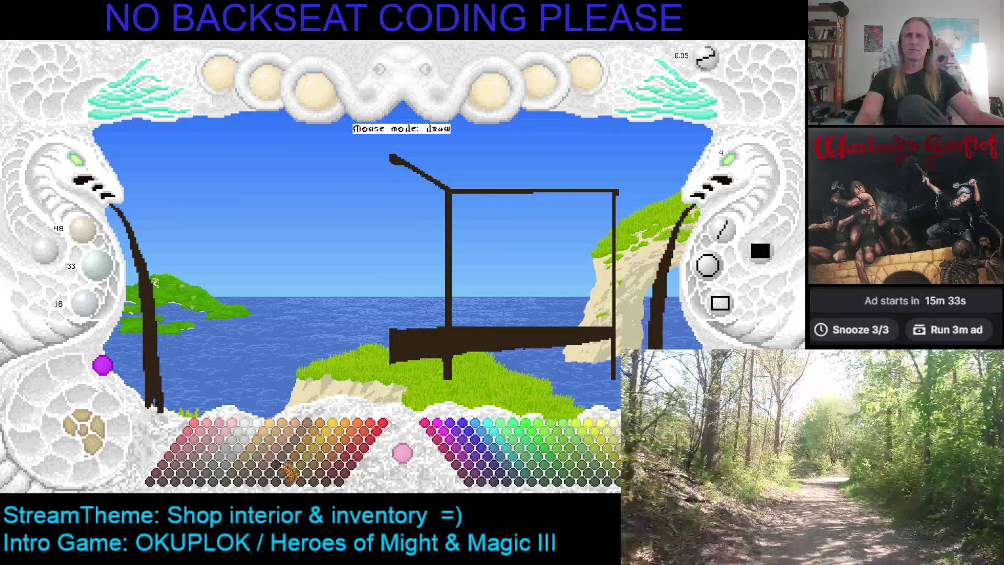
pyautogui.click(316, 456)
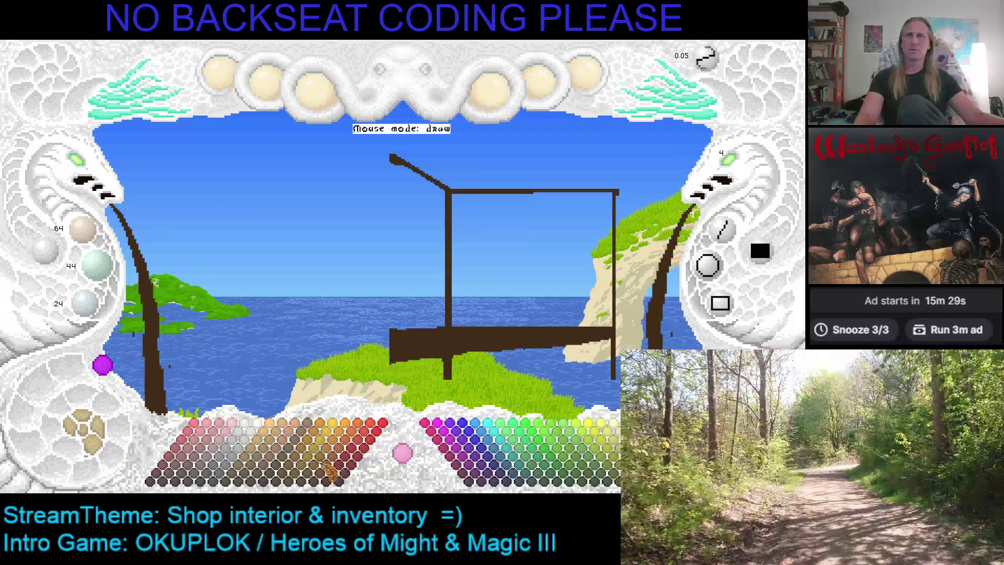
pyautogui.click(285, 484)
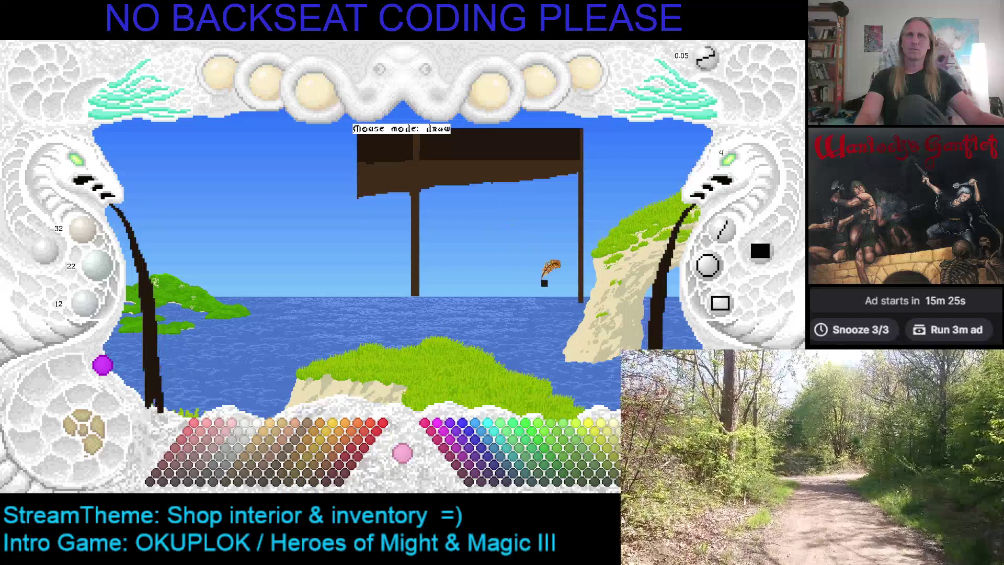
pyautogui.moveTo(577, 302); pyautogui.dragTo(357, 302)
pyautogui.click(385, 251)
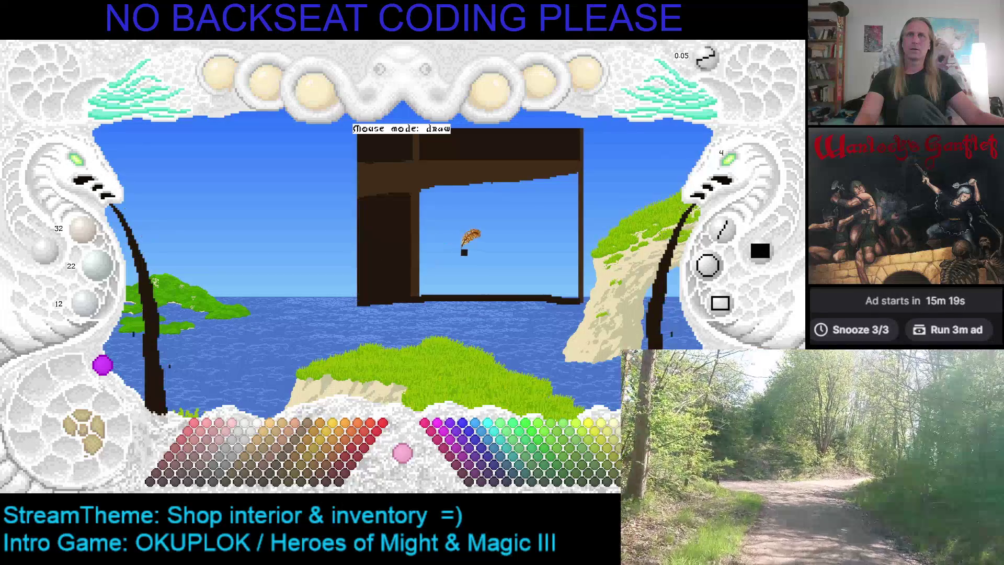
pyautogui.click(460, 236)
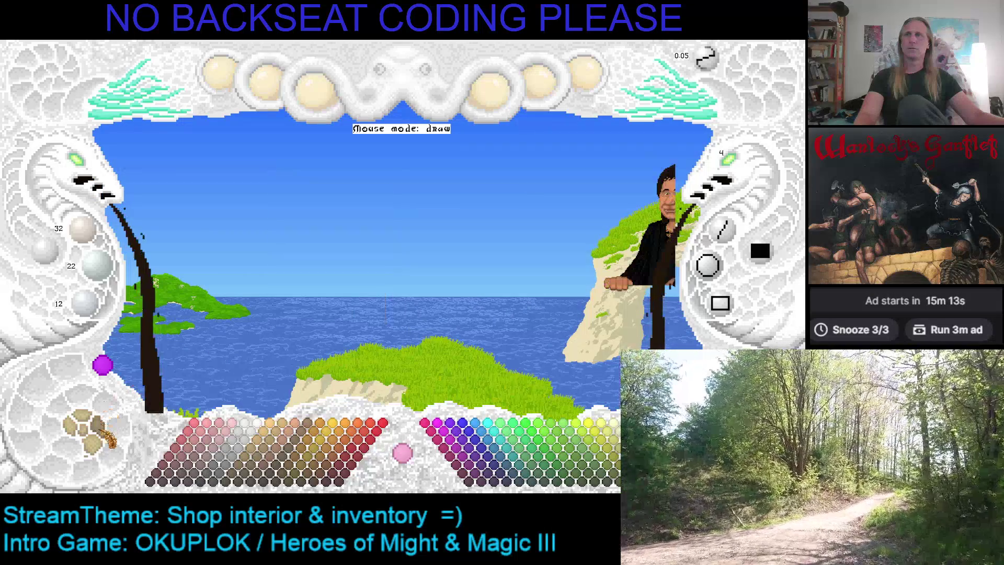
# Show the shop interior render again and zoom in on the corner shelf cabinet
pyautogui.click(111, 430)
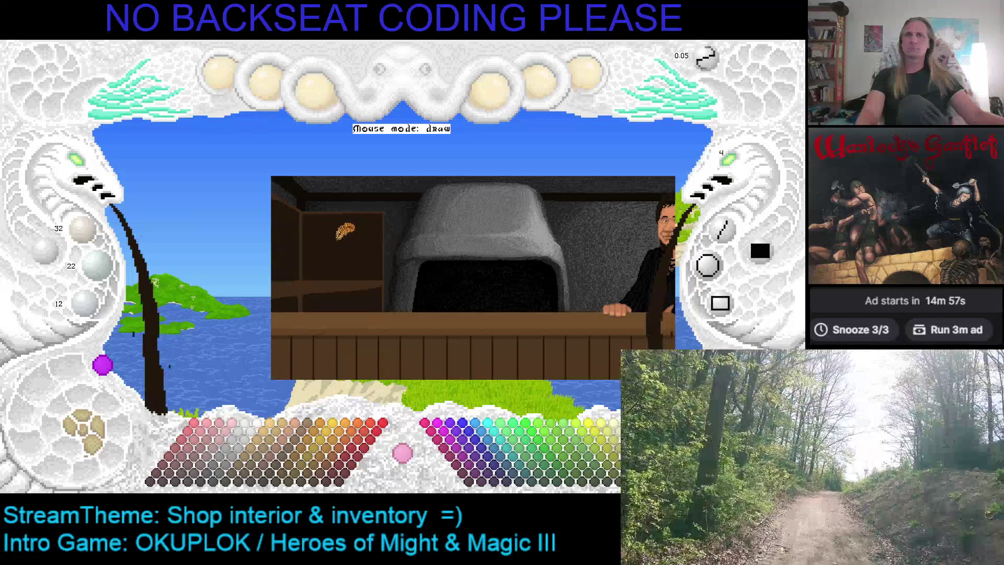
pyautogui.click(79, 170)
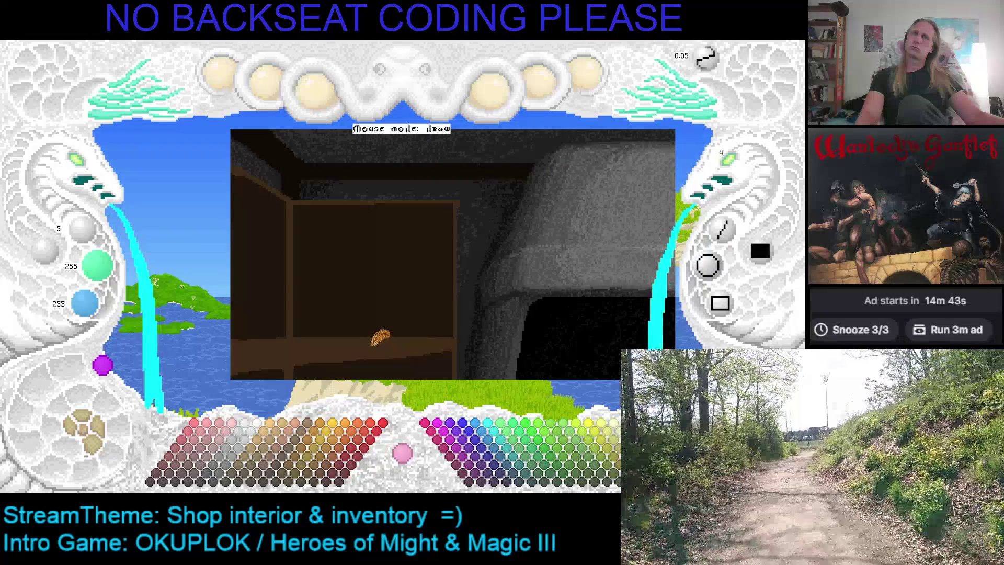
# Sample the cabinet's brown 64/44/24 and paint a horizontal shelf plank across the cabinet
pyautogui.rightClick(380, 343)
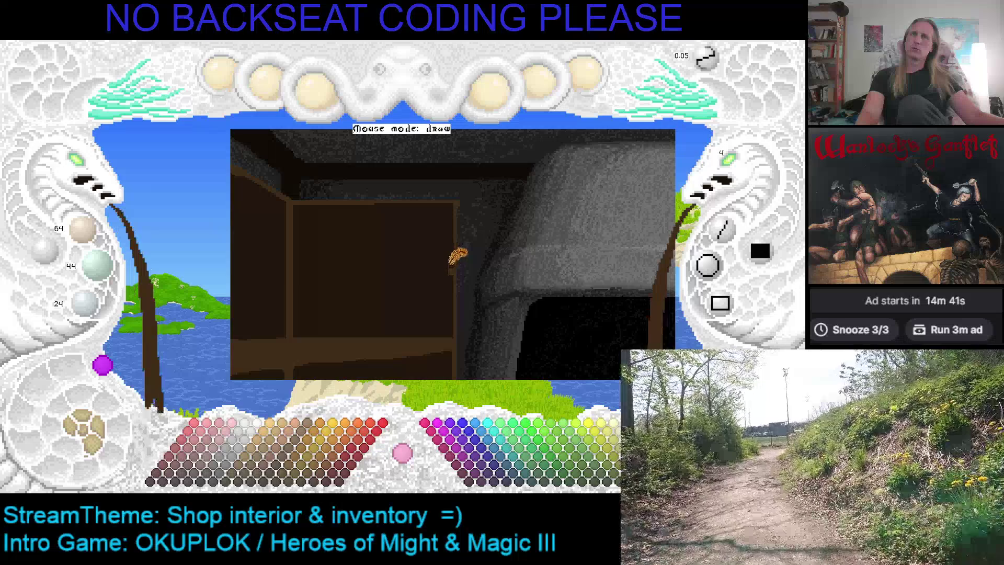
pyautogui.moveTo(459, 256); pyautogui.dragTo(246, 257)
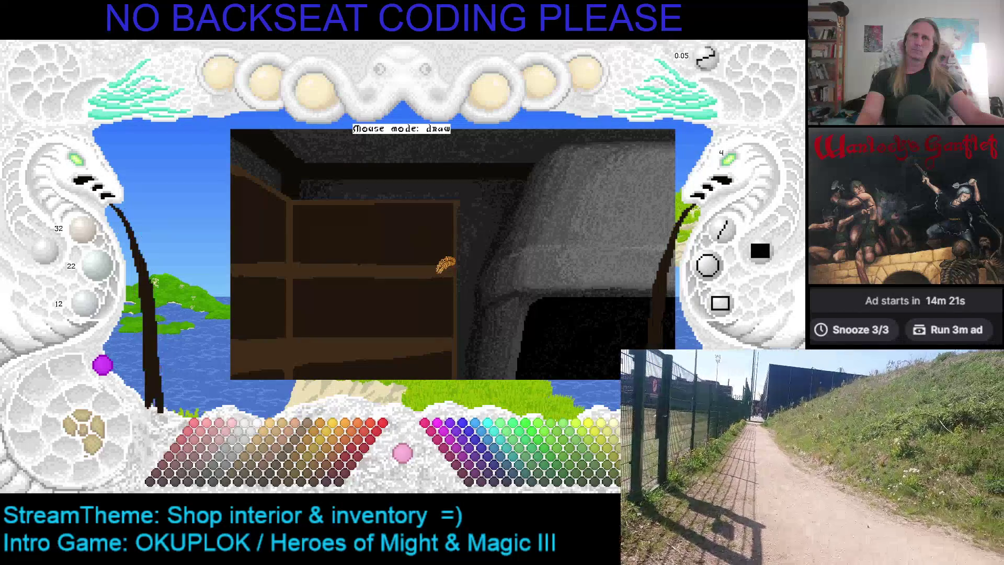
pyautogui.scroll(1, 428, 270)
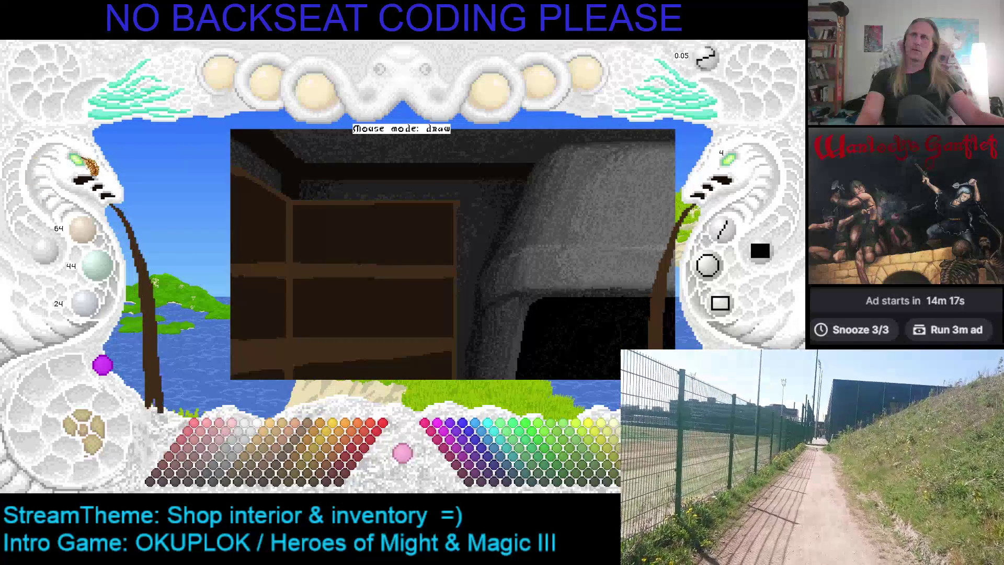
pyautogui.click(83, 168)
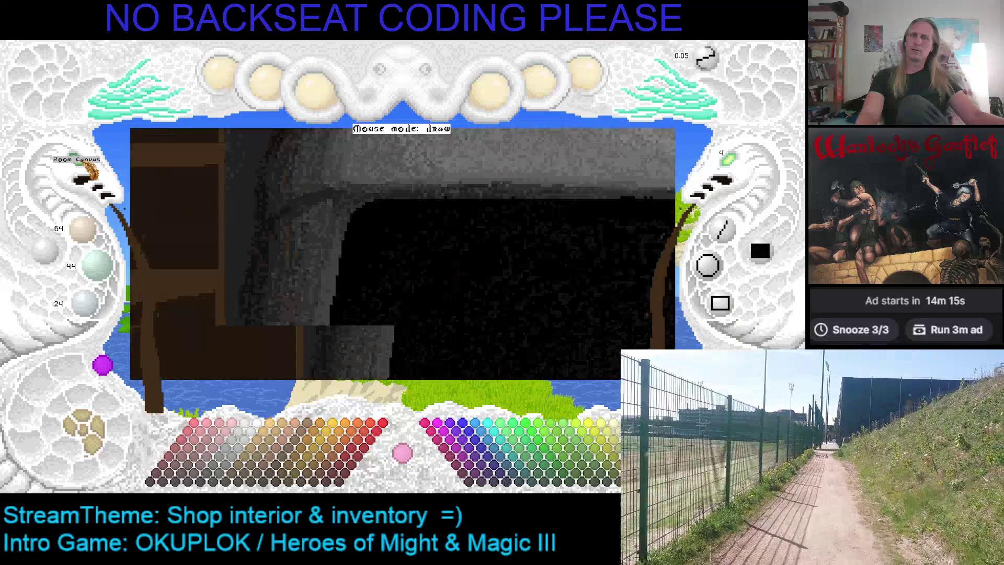
pyautogui.scroll(-1, 191, 209)
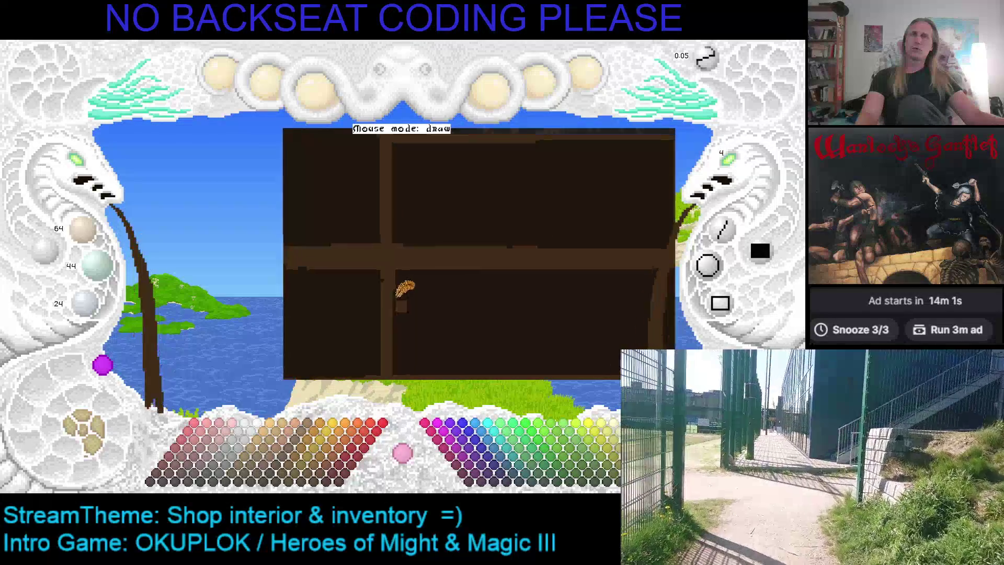
# With a small brush, draw a dark vertical line down the cabinet post
pyautogui.scroll(1, 413, 267)
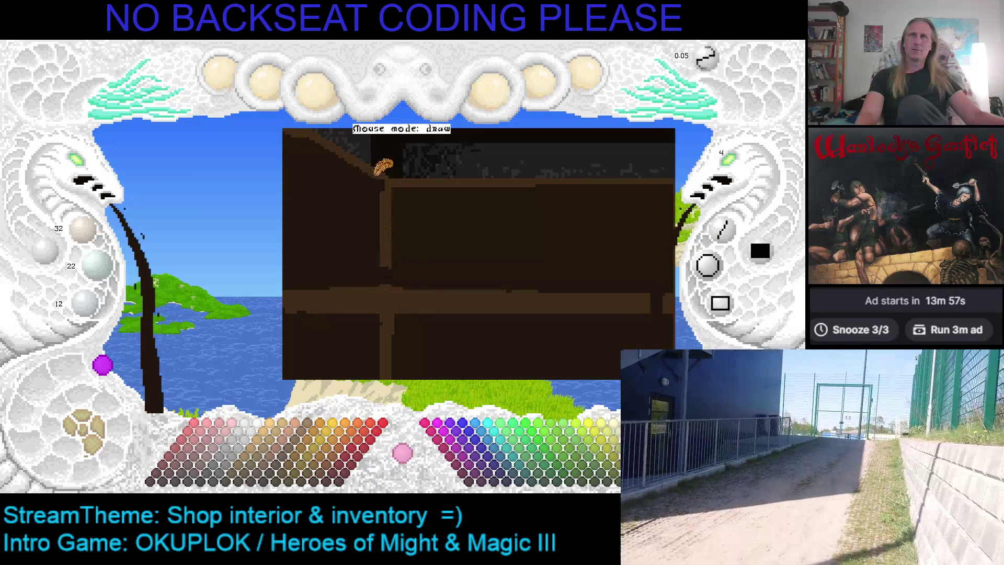
pyautogui.scroll(1, 399, 207)
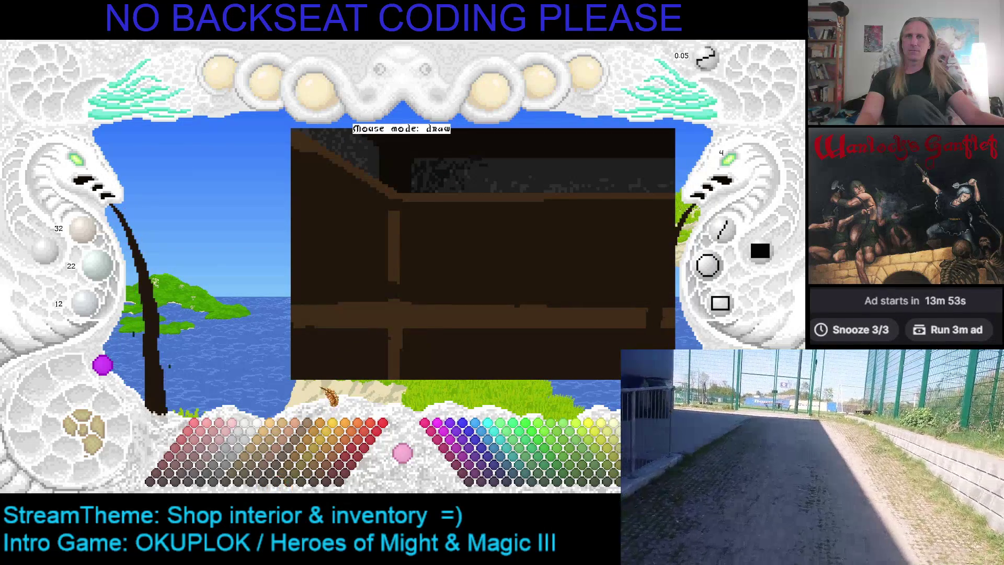
pyautogui.scroll(1, 278, 481)
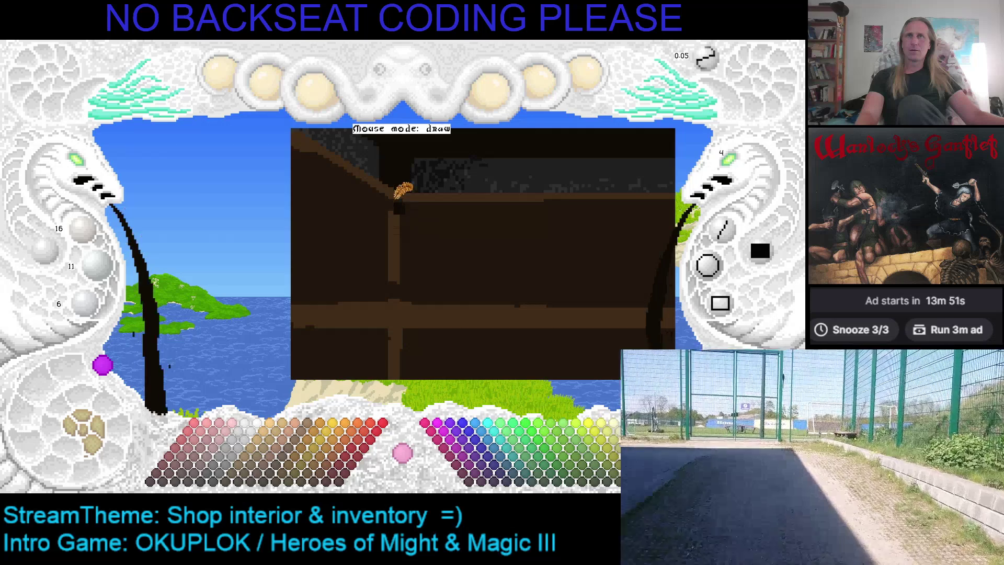
pyautogui.moveTo(399, 189)
pyautogui.mouseDown()
pyautogui.moveTo(399, 274)
pyautogui.moveTo(401, 211)
pyautogui.mouseUp()
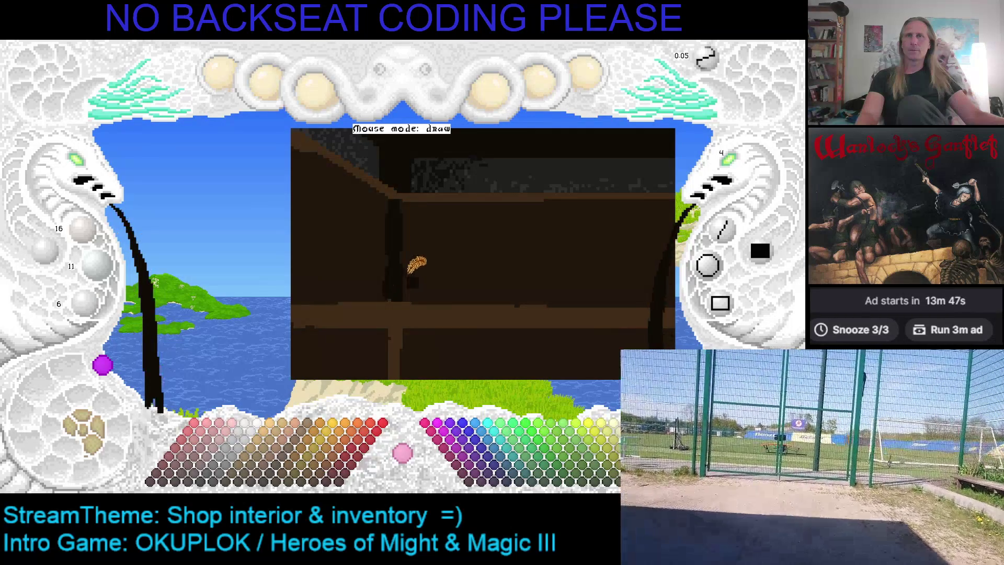
pyautogui.scroll(-2, 410, 264)
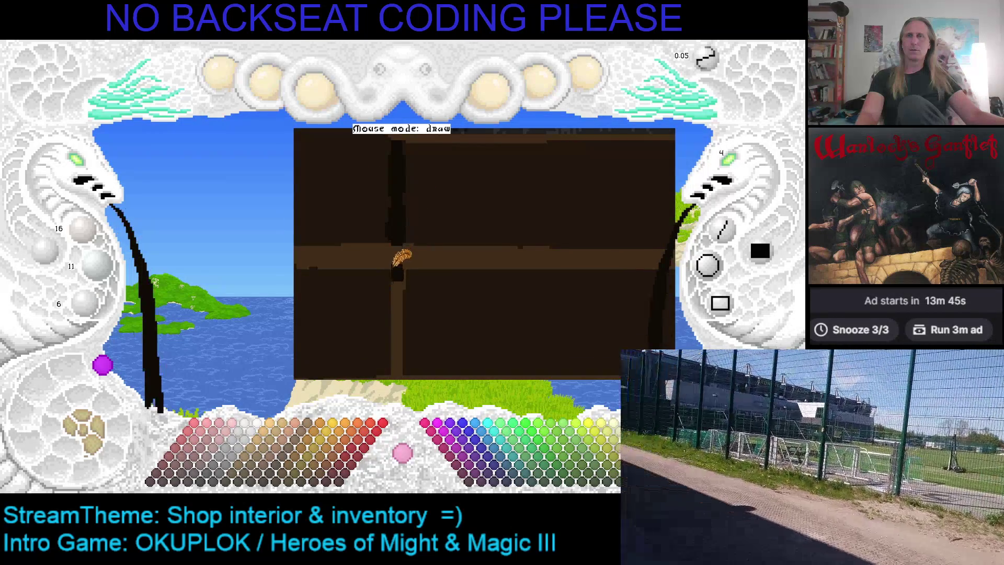
pyautogui.scroll(1, 410, 215)
pyautogui.moveTo(399, 213)
pyautogui.mouseDown()
pyautogui.moveTo(400, 257)
pyautogui.moveTo(401, 184)
pyautogui.mouseUp()
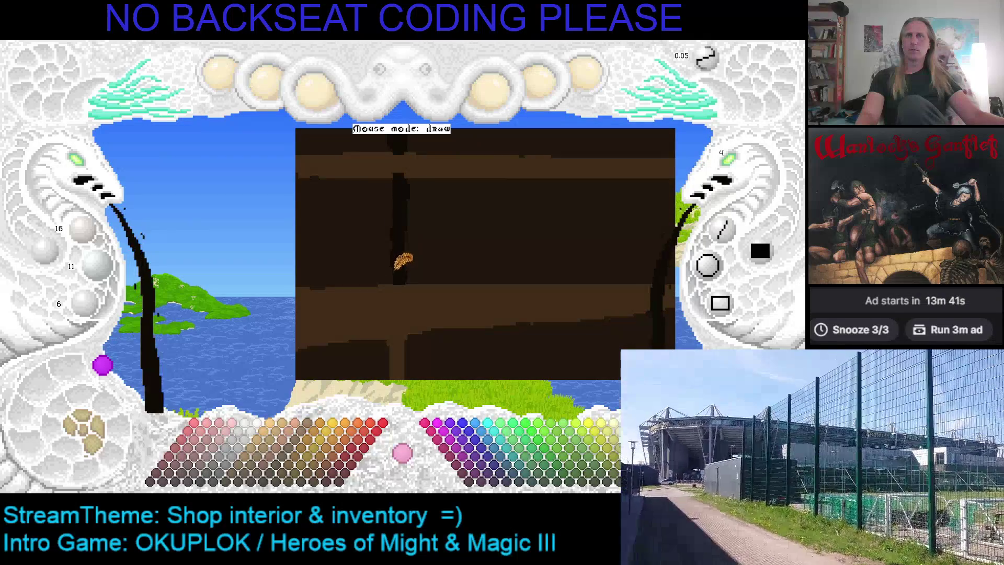
# Pick up the shelf brown from the drawing and save the room picture
pyautogui.scroll(1, 422, 230)
pyautogui.rightClick(387, 202)
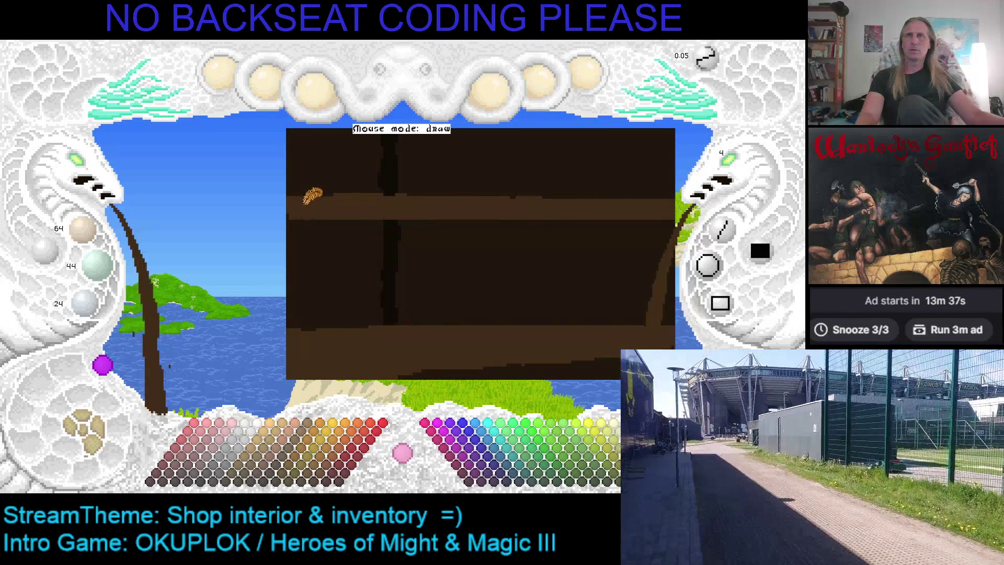
pyautogui.scroll(1, 293, 199)
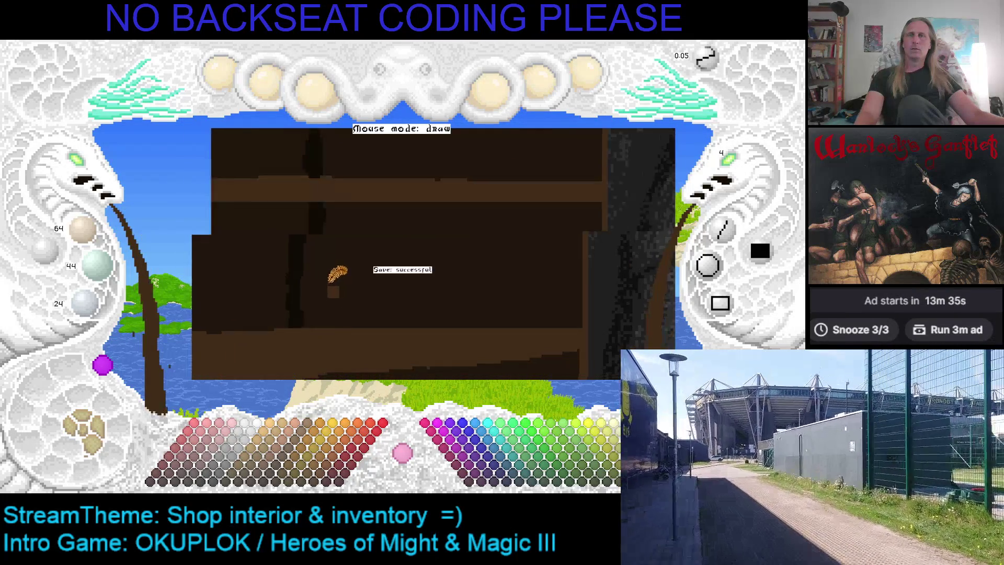
pyautogui.scroll(-1, 368, 212)
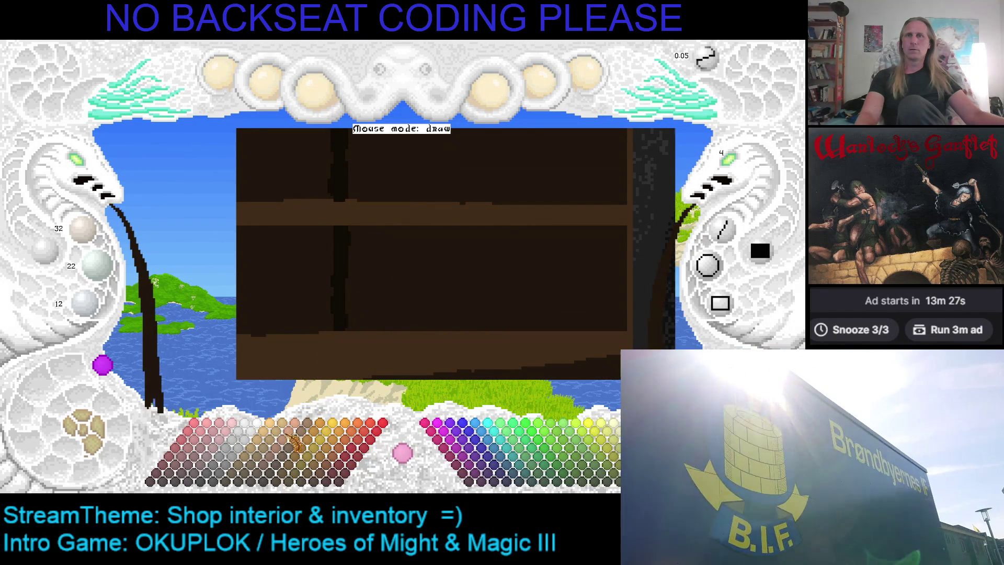
# Paint a near-black line under the upper shelf beam, then soften the band with lighter brown
pyautogui.click(404, 219)
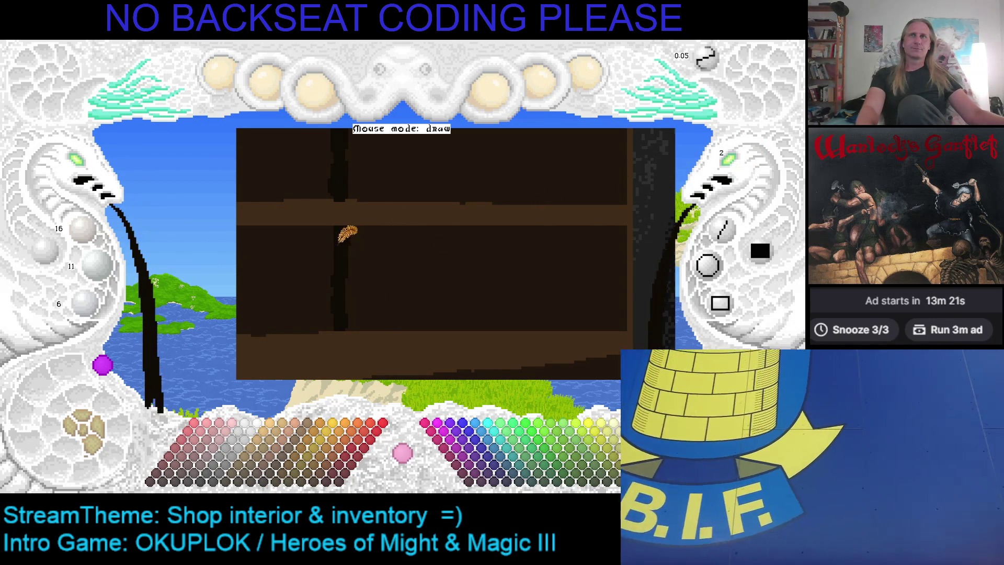
pyautogui.moveTo(345, 222); pyautogui.dragTo(539, 224)
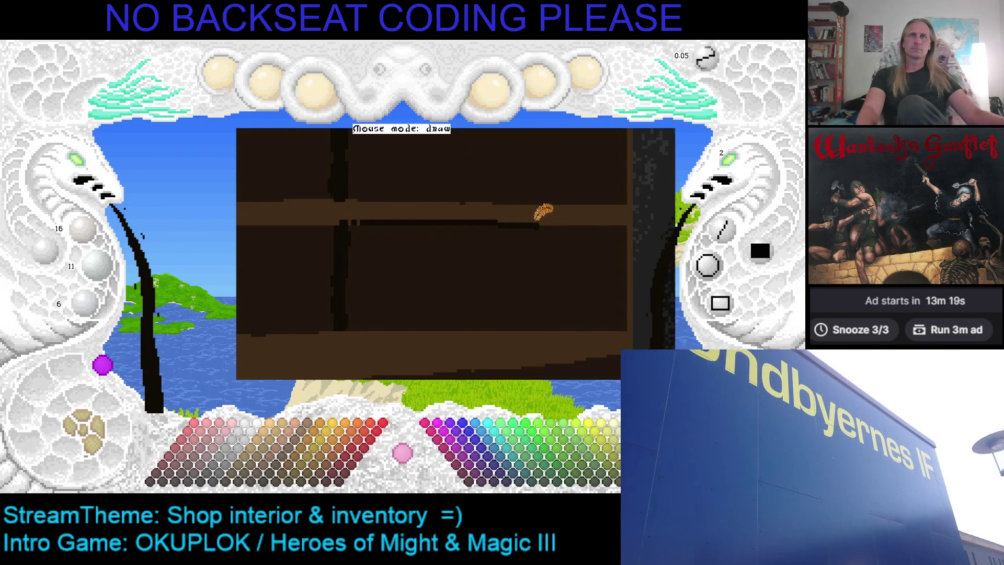
pyautogui.moveTo(434, 225)
pyautogui.mouseDown()
pyautogui.moveTo(370, 230)
pyautogui.moveTo(423, 224)
pyautogui.moveTo(388, 221)
pyautogui.mouseUp()
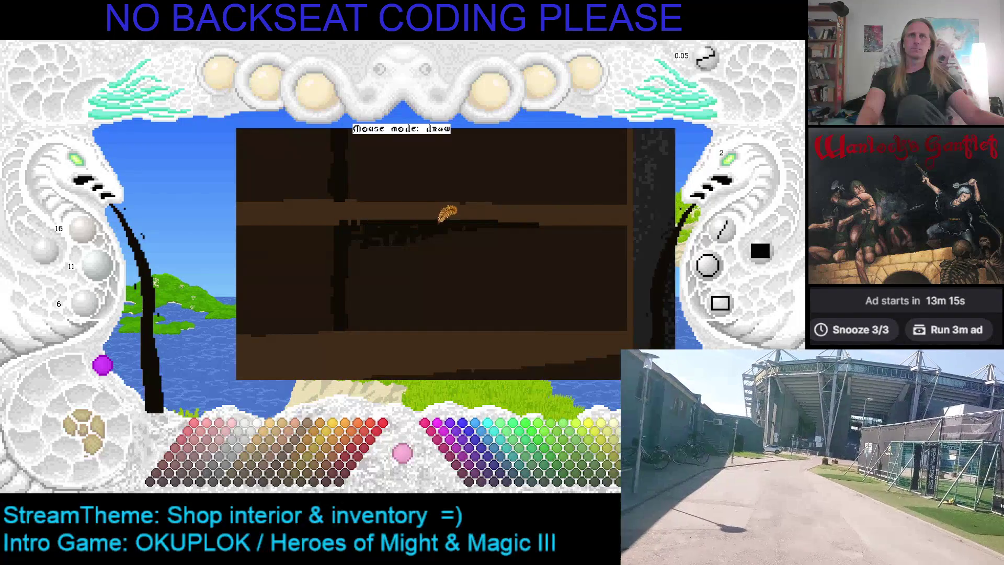
pyautogui.moveTo(536, 224); pyautogui.dragTo(617, 224)
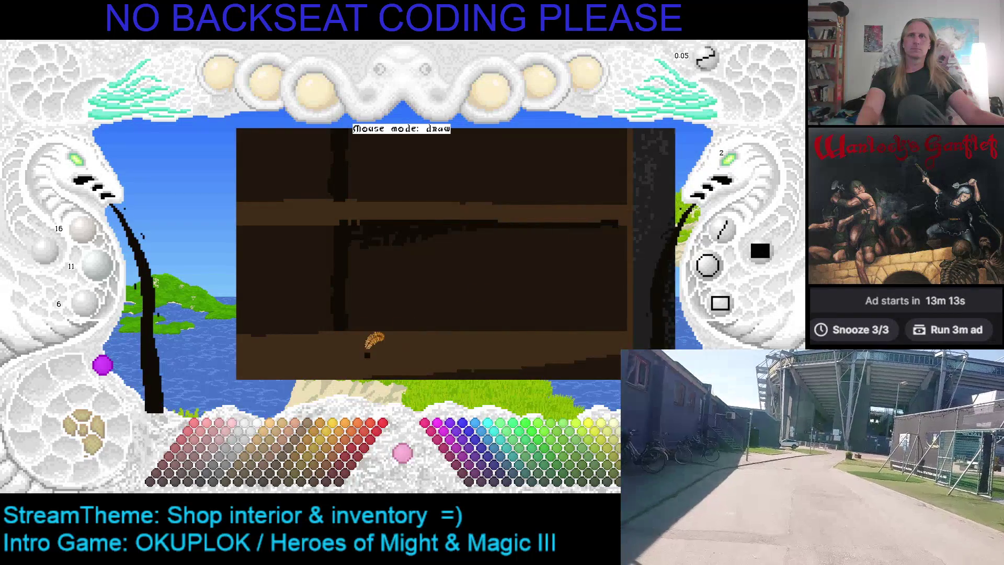
pyautogui.scroll(4, 403, 214)
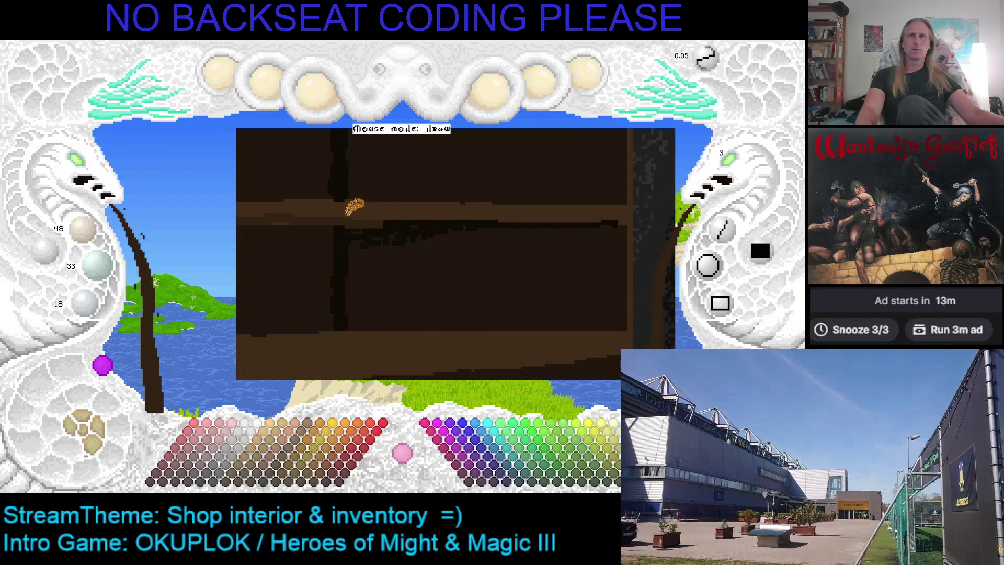
pyautogui.moveTo(275, 208)
pyautogui.mouseDown()
pyautogui.moveTo(628, 207)
pyautogui.moveTo(327, 207)
pyautogui.mouseUp()
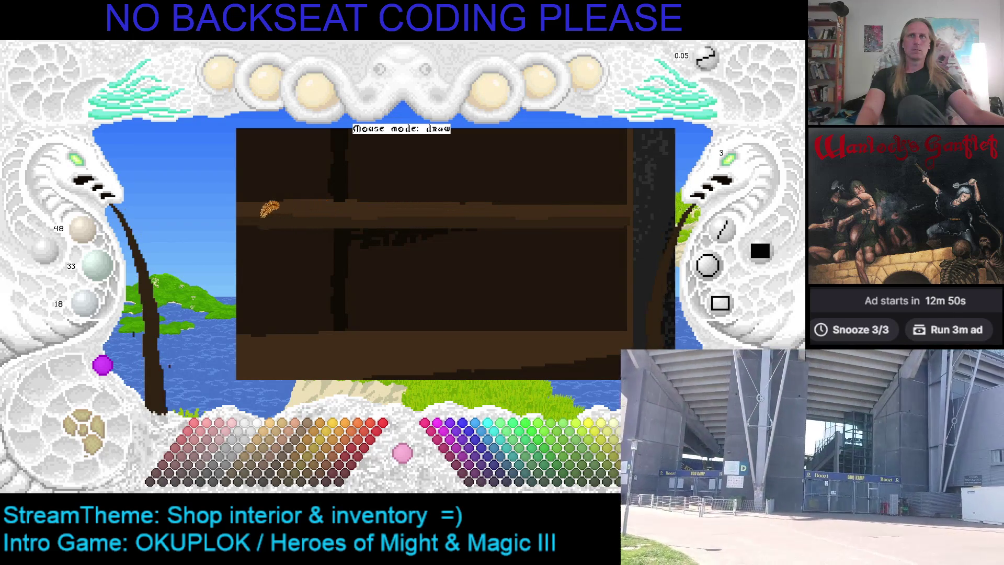
# Shade along the lower shelf beam with a darker brown stroke
pyautogui.scroll(2, 367, 262)
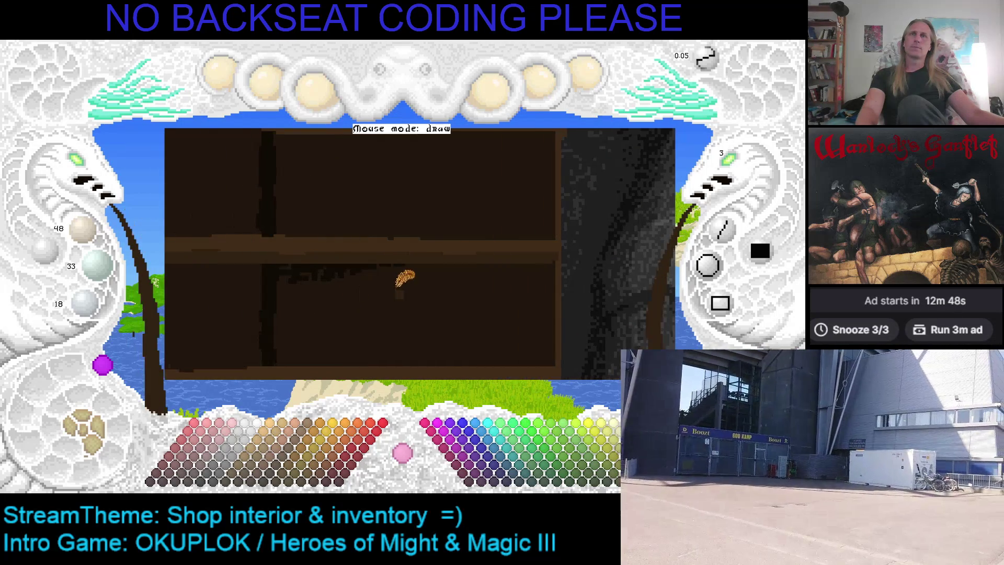
pyautogui.scroll(-2, 334, 264)
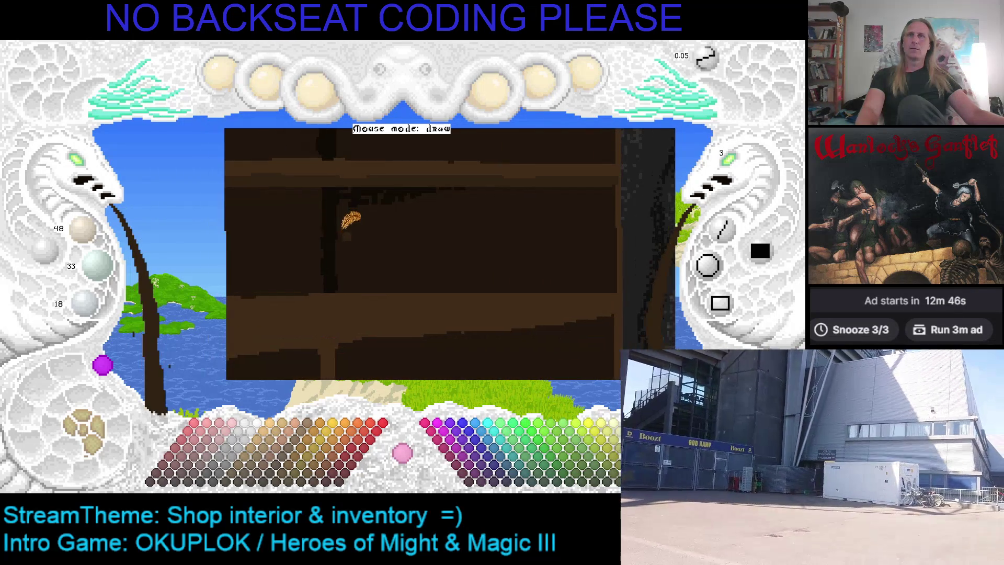
pyautogui.scroll(-2, 408, 259)
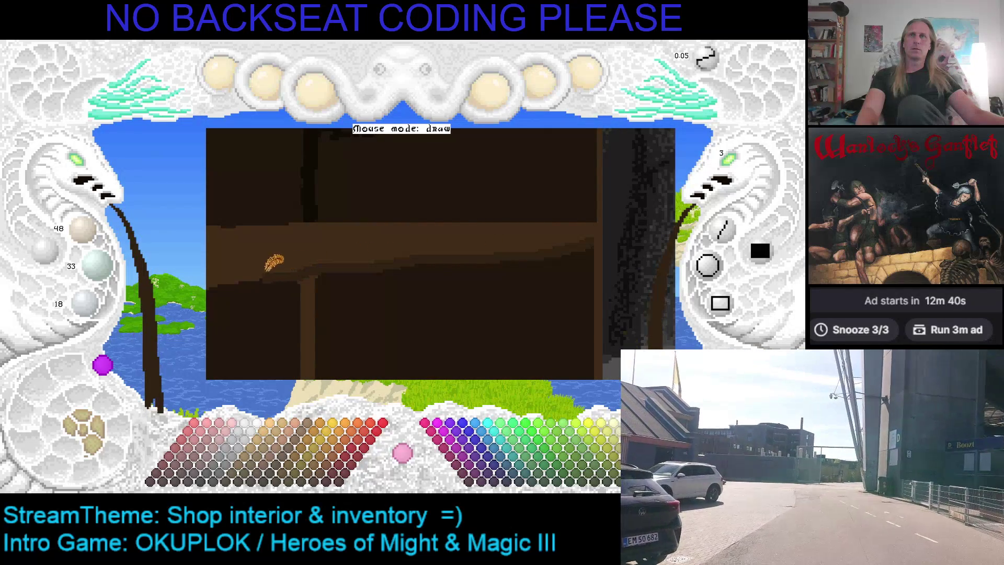
pyautogui.moveTo(341, 257); pyautogui.dragTo(469, 252)
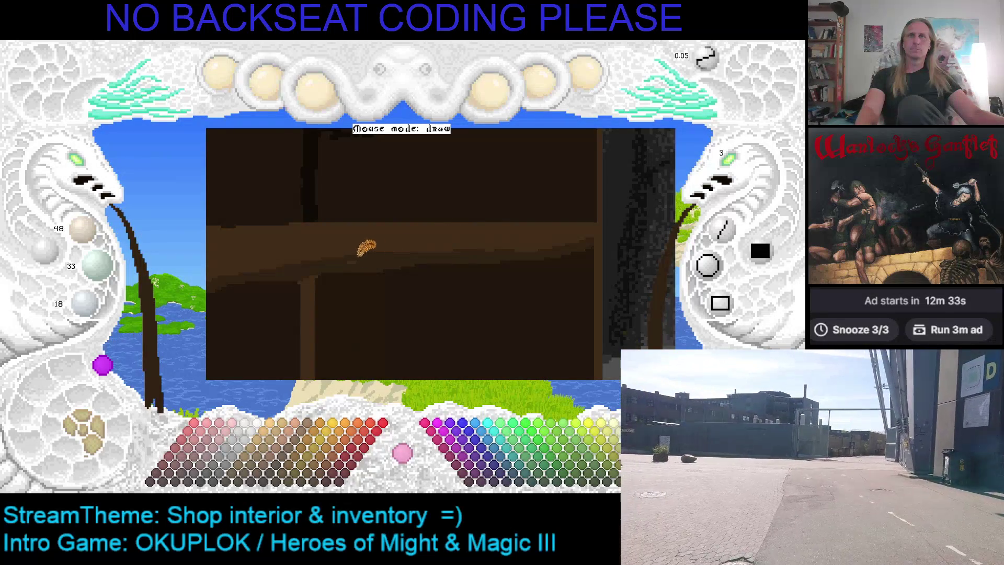
# Adjust the colour sliders to near-black brown 16/11/6
pyautogui.scroll(-1, 329, 268)
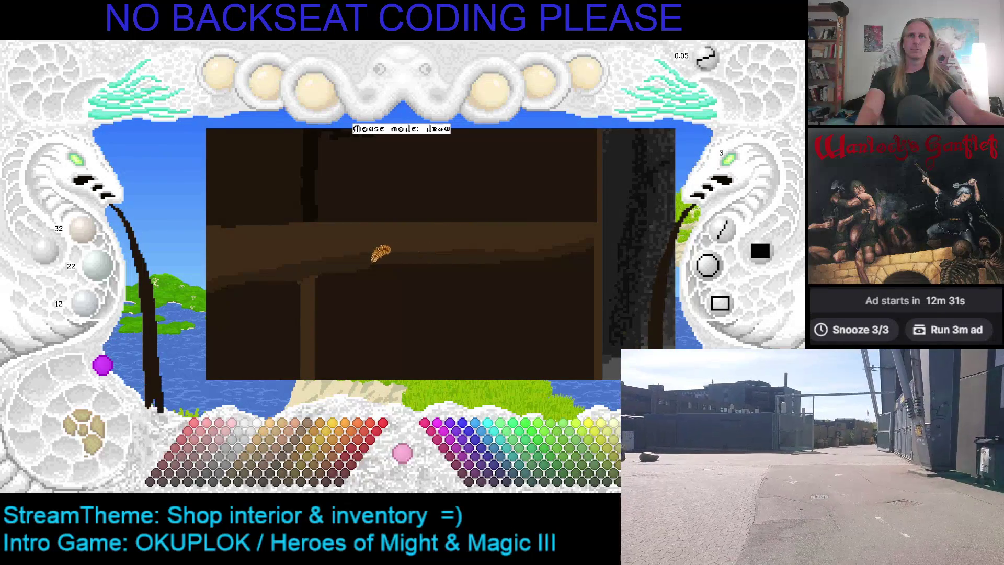
pyautogui.scroll(1, 369, 242)
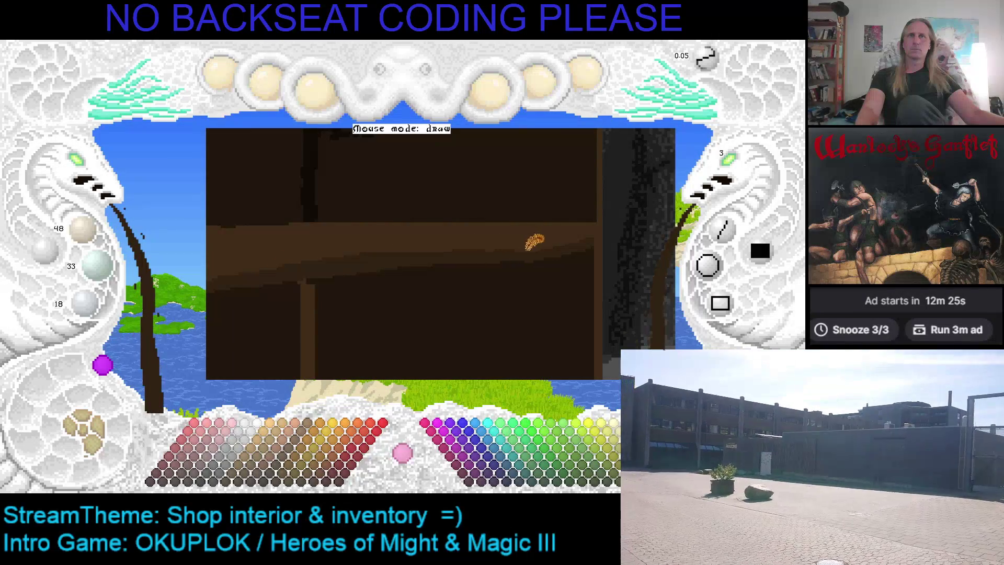
pyautogui.scroll(1, 422, 227)
pyautogui.moveTo(412, 222); pyautogui.dragTo(448, 263)
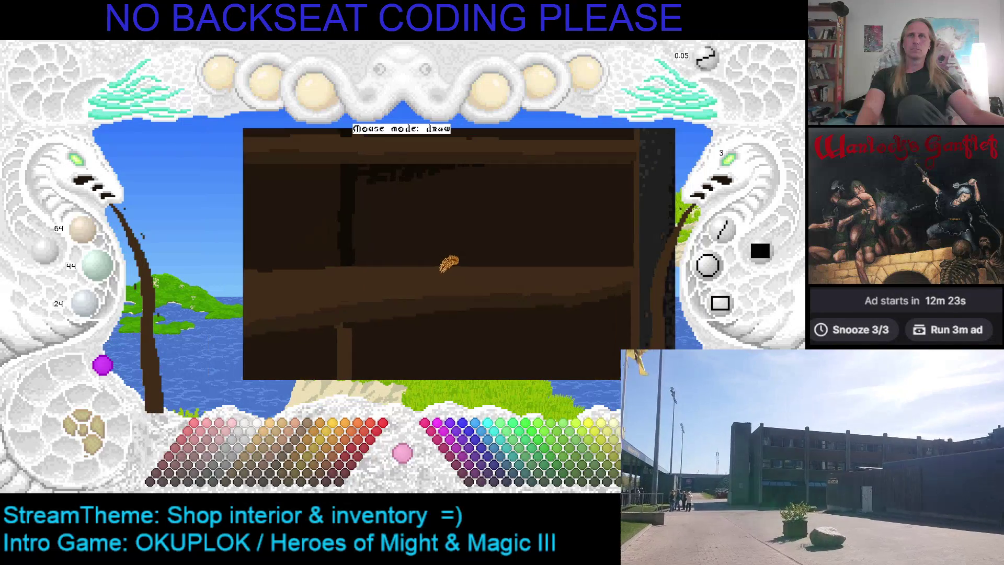
pyautogui.scroll(-2, 448, 263)
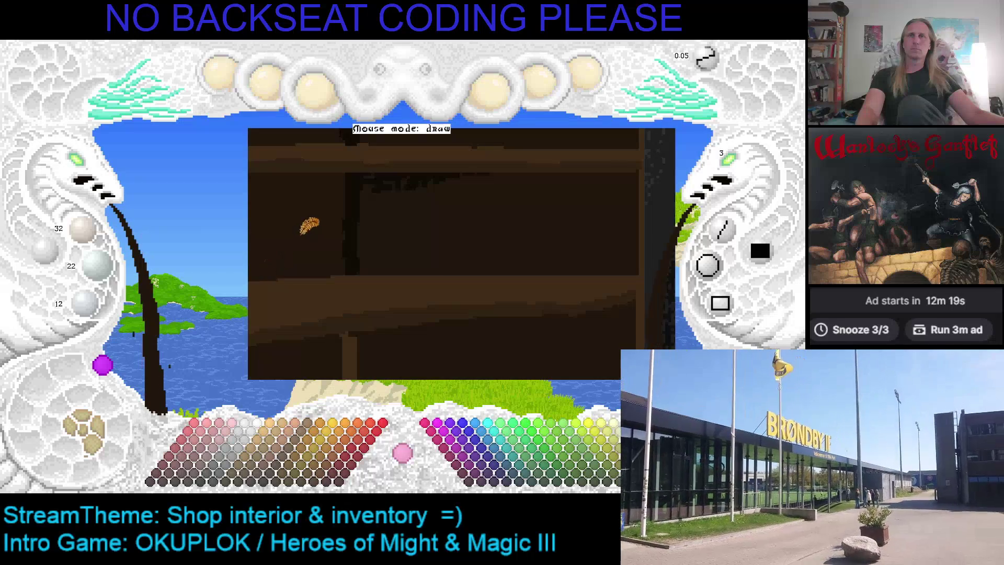
pyautogui.scroll(-1, 362, 243)
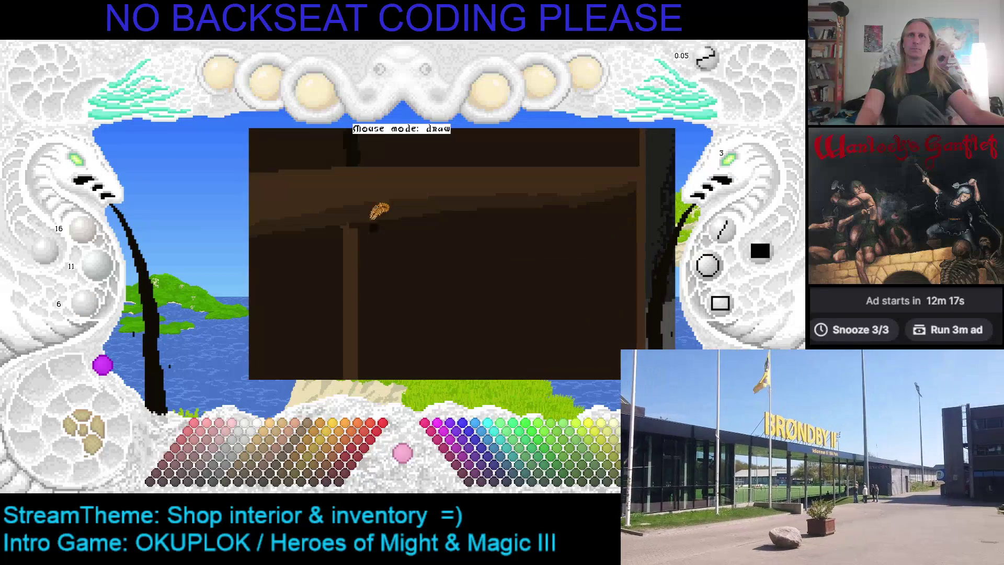
# Darken the vertical shelf post below the upper beam
pyautogui.click(351, 224)
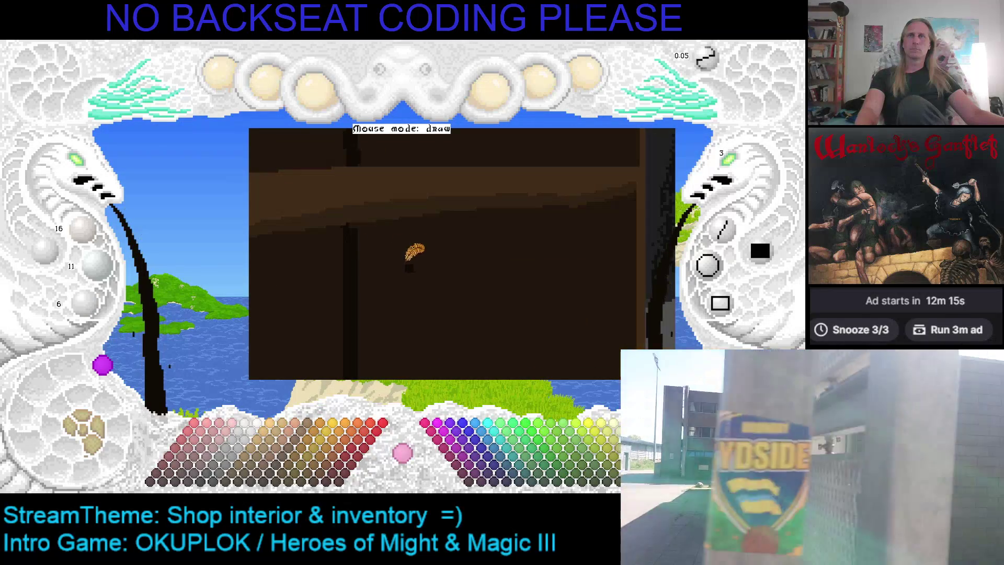
pyautogui.press('Up')
pyautogui.press('Left')
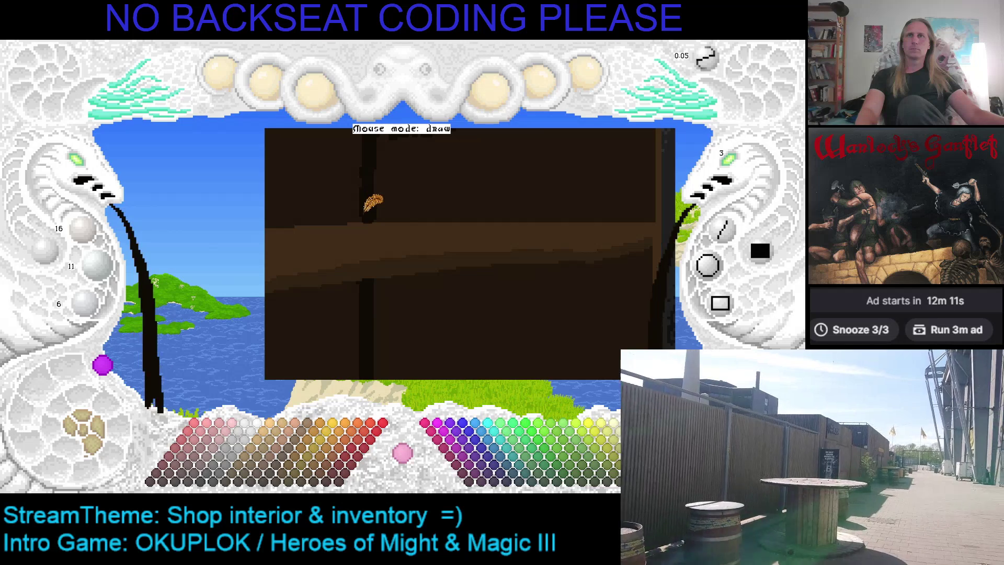
pyautogui.press('Down')
pyautogui.press('Right')
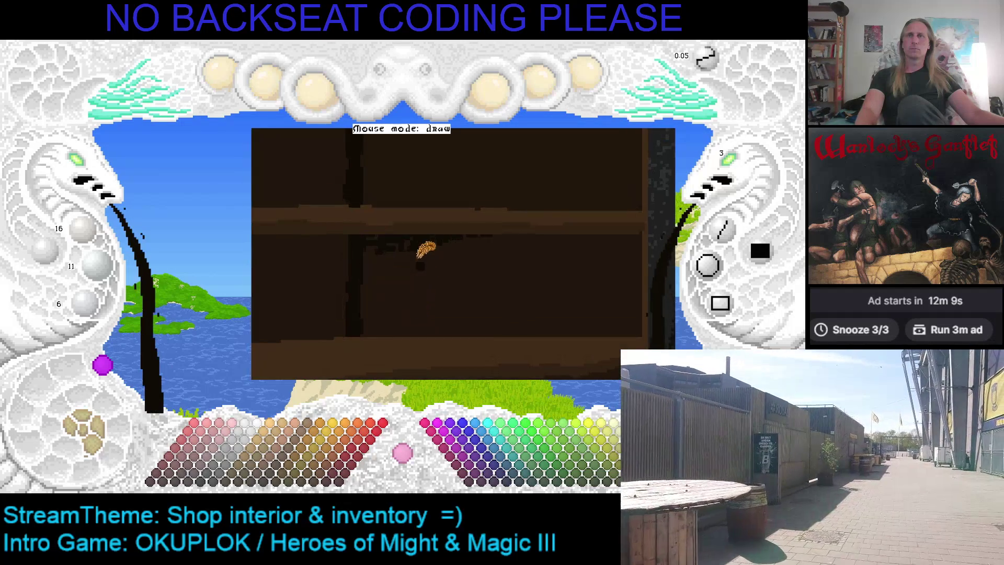
pyautogui.press('Up')
pyautogui.press('Right')
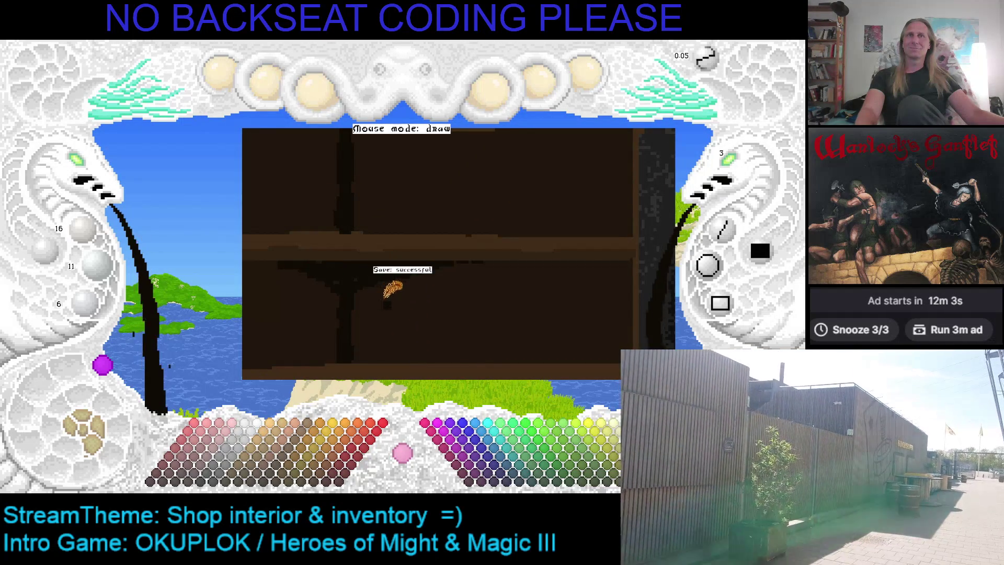
# Save the shop interior image and bring the shop's left side into view
pyautogui.press('Up')
pyautogui.press('Right')
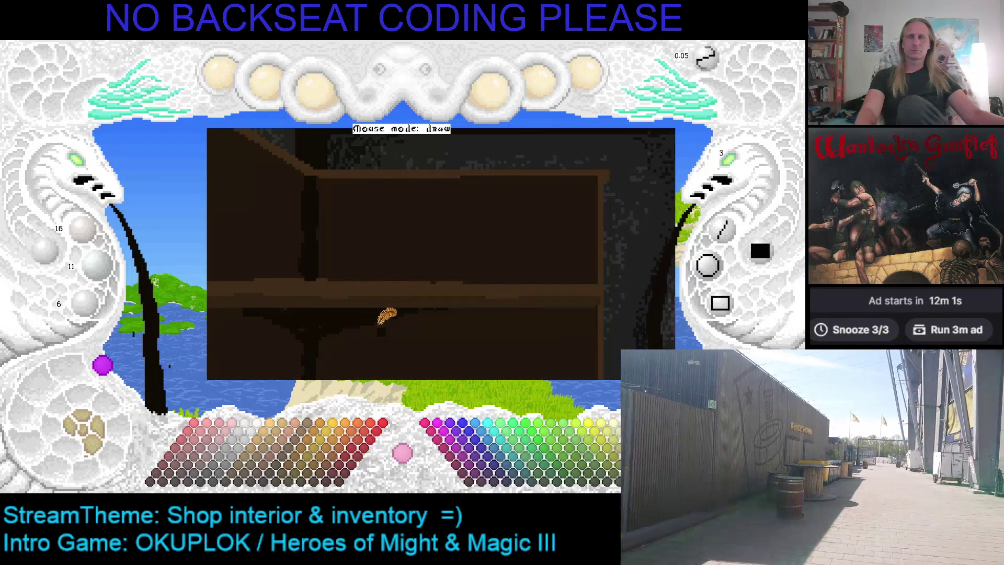
pyautogui.press('Up')
pyautogui.press('Left')
pyautogui.press('Down')
pyautogui.press('Right')
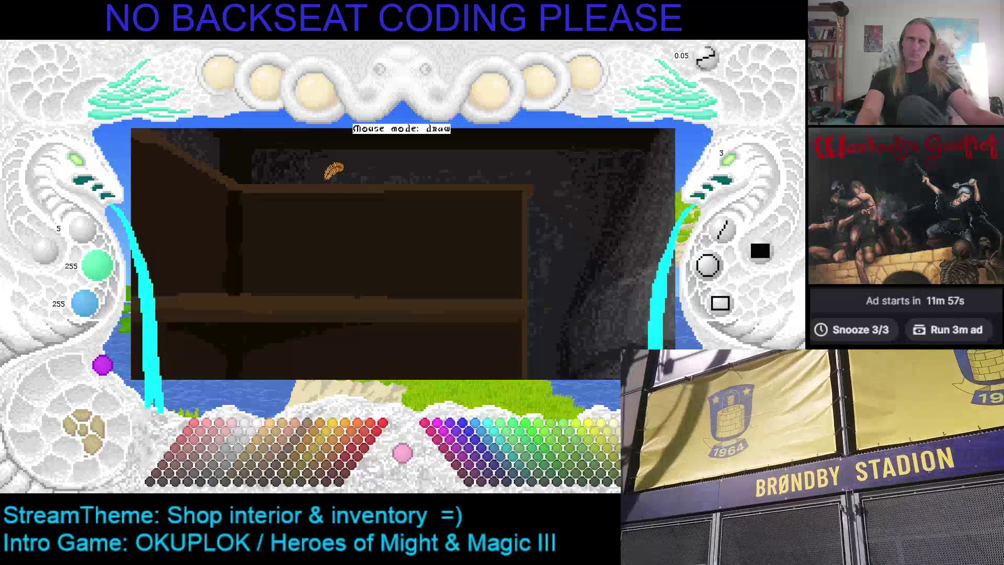
# Undo a stray diagonal stroke, then draw a sampled brown line along the top shelf edge
pyautogui.moveTo(306, 183)
pyautogui.mouseDown()
pyautogui.moveTo(373, 193)
pyautogui.moveTo(532, 280)
pyautogui.mouseUp()
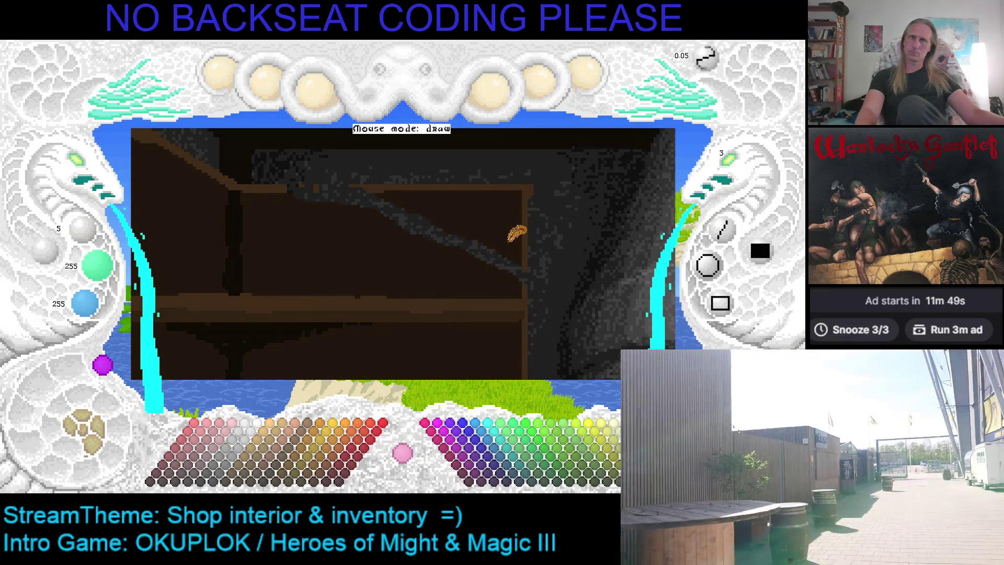
pyautogui.hotkey('ctrl', 'z')
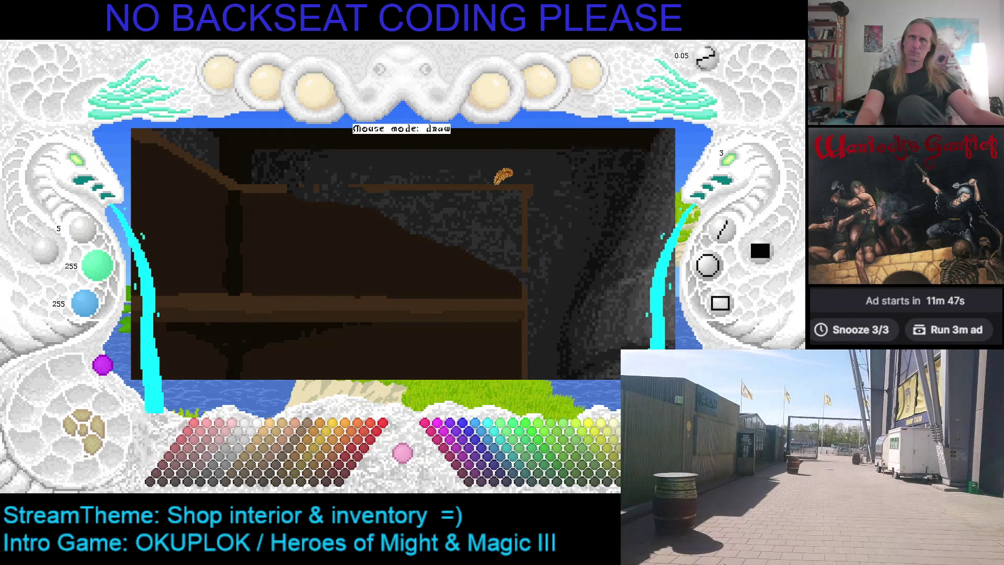
pyautogui.hotkey('ctrl', 'z')
pyautogui.rightClick(282, 180)
pyautogui.moveTo(282, 187)
pyautogui.mouseDown()
pyautogui.moveTo(333, 189)
pyautogui.moveTo(491, 255)
pyautogui.mouseUp()
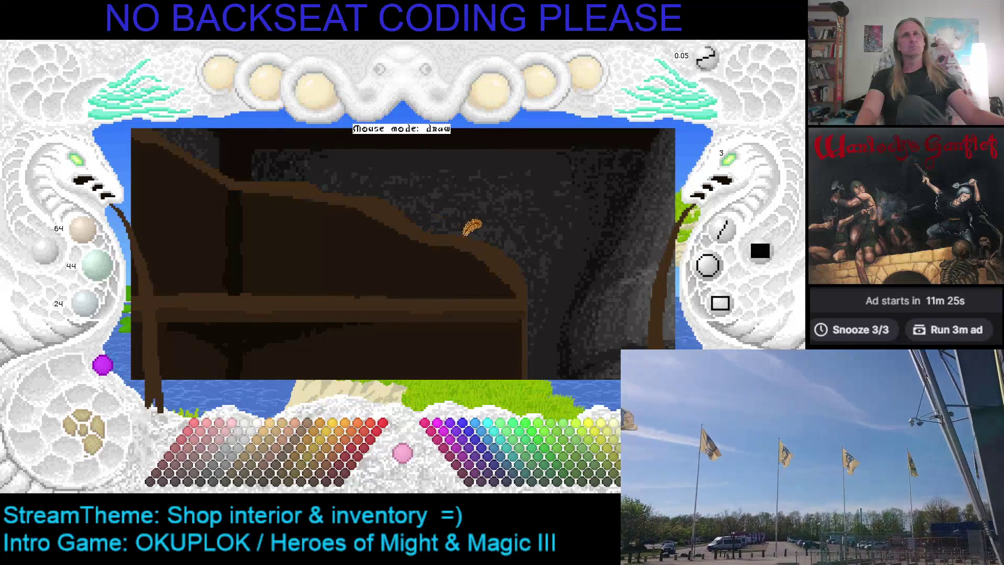
# Paint a ring-shaped knot loop on the top shelf and swap back to cyan
pyautogui.scroll(-1, 515, 260)
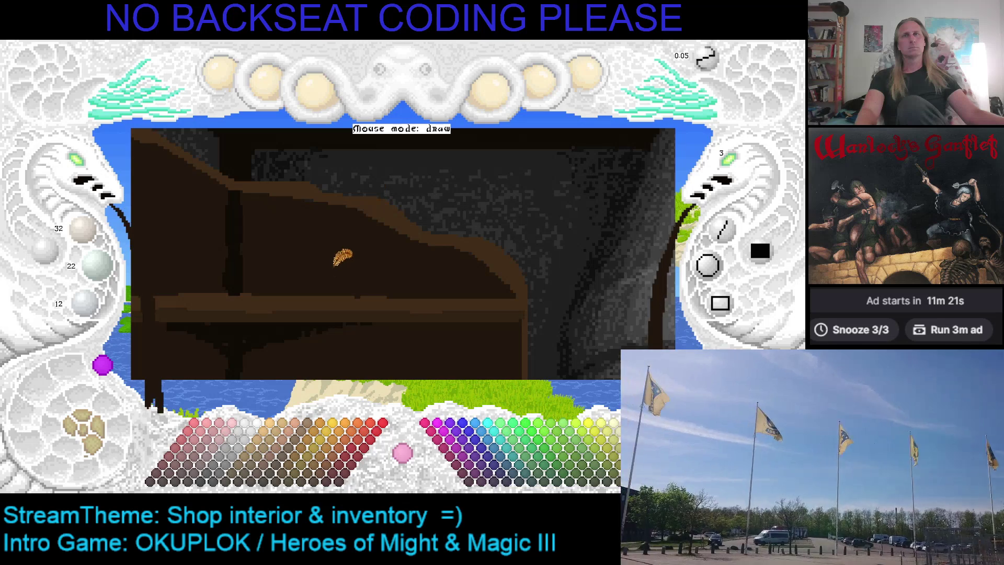
pyautogui.scroll(1, 335, 303)
pyautogui.scroll(1, 350, 198)
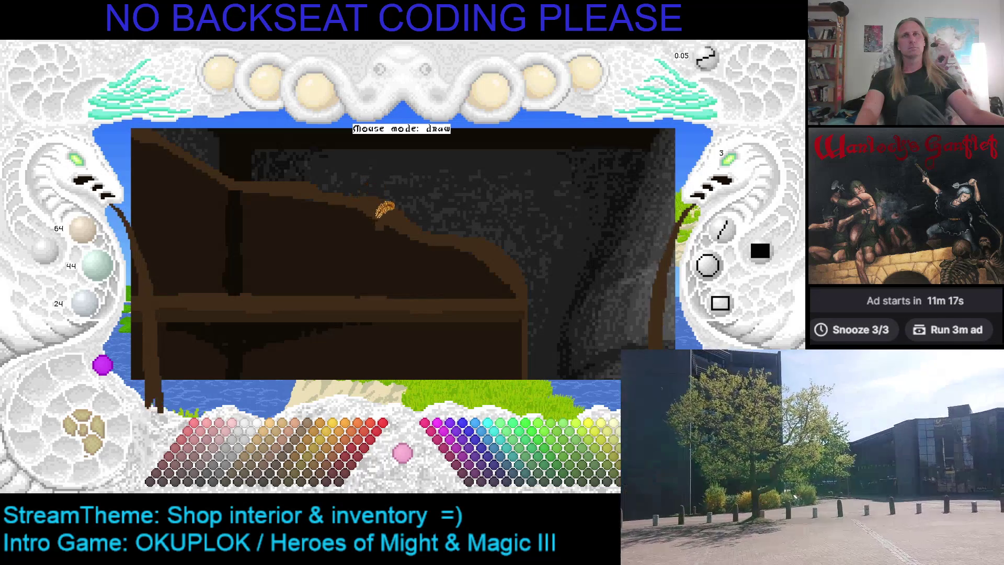
pyautogui.moveTo(354, 189)
pyautogui.mouseDown()
pyautogui.moveTo(330, 217)
pyautogui.moveTo(393, 238)
pyautogui.moveTo(403, 204)
pyautogui.mouseUp()
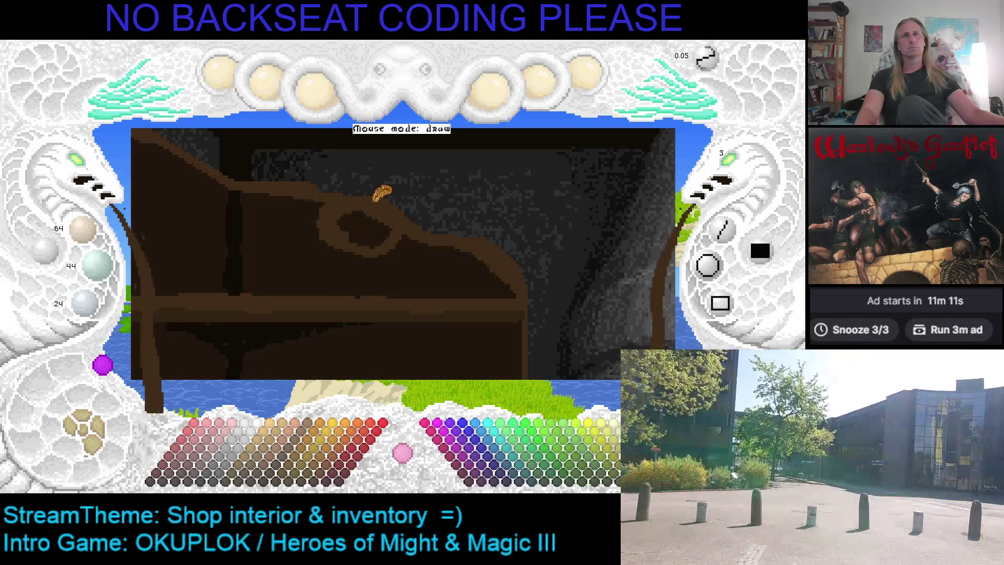
pyautogui.scroll(-2, 727, 175)
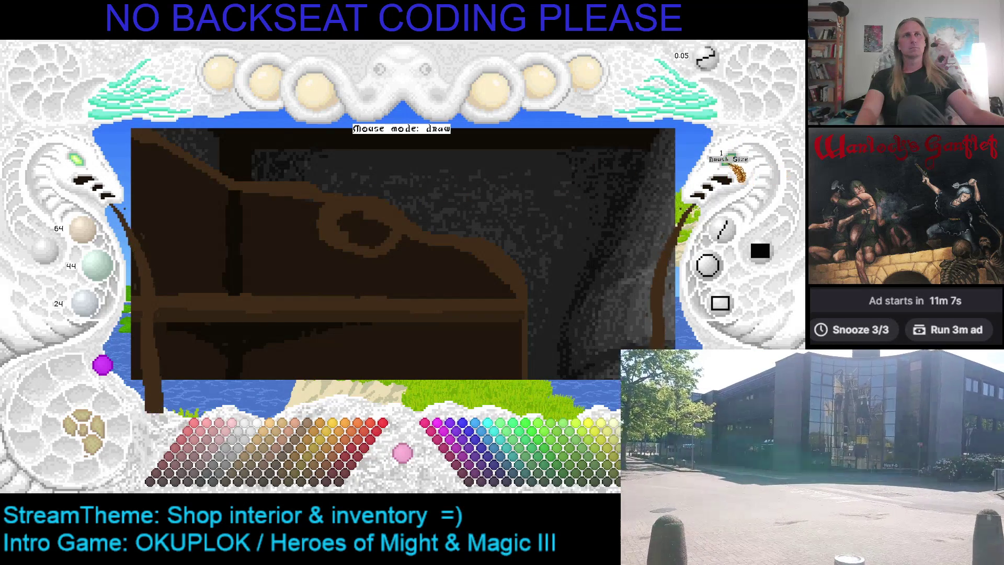
pyautogui.scroll(1, 730, 168)
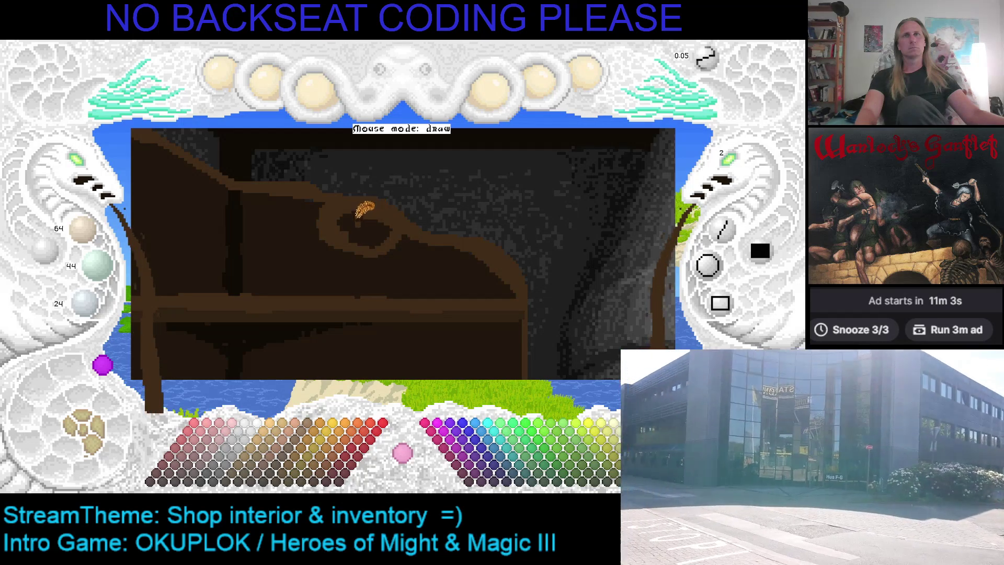
pyautogui.press('c')
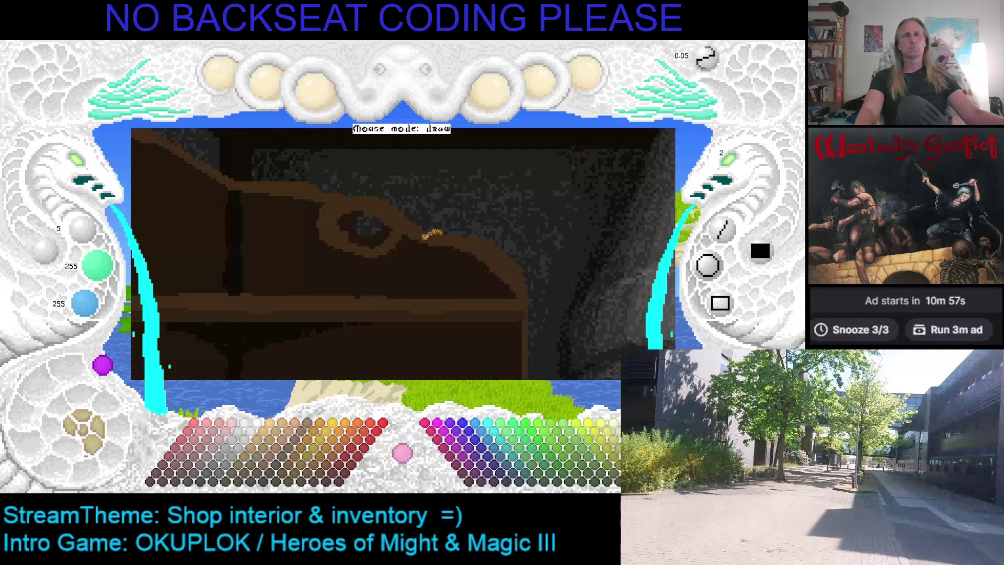
# Flood-fill the knot's ring outline with sampled shelf browns, leaving only a small dark knot hole
pyautogui.rightClick(392, 300)
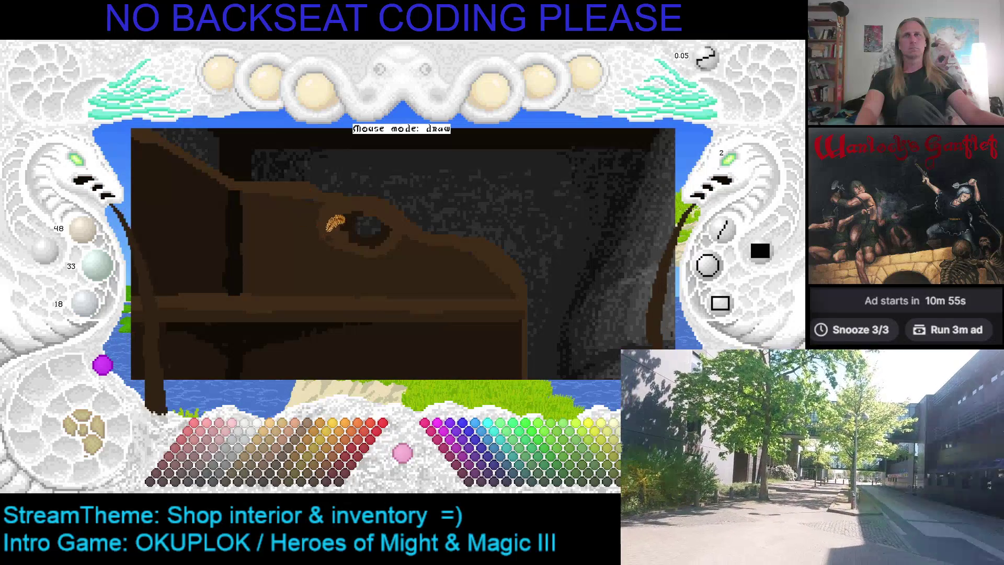
pyautogui.click(337, 189)
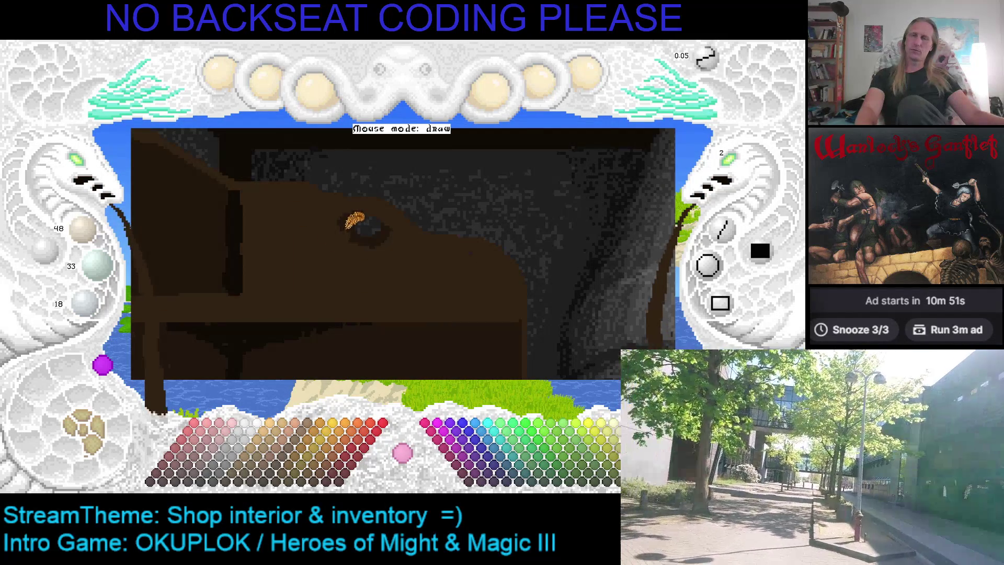
pyautogui.hotkey('ctrl', 'z')
pyautogui.rightClick(491, 282)
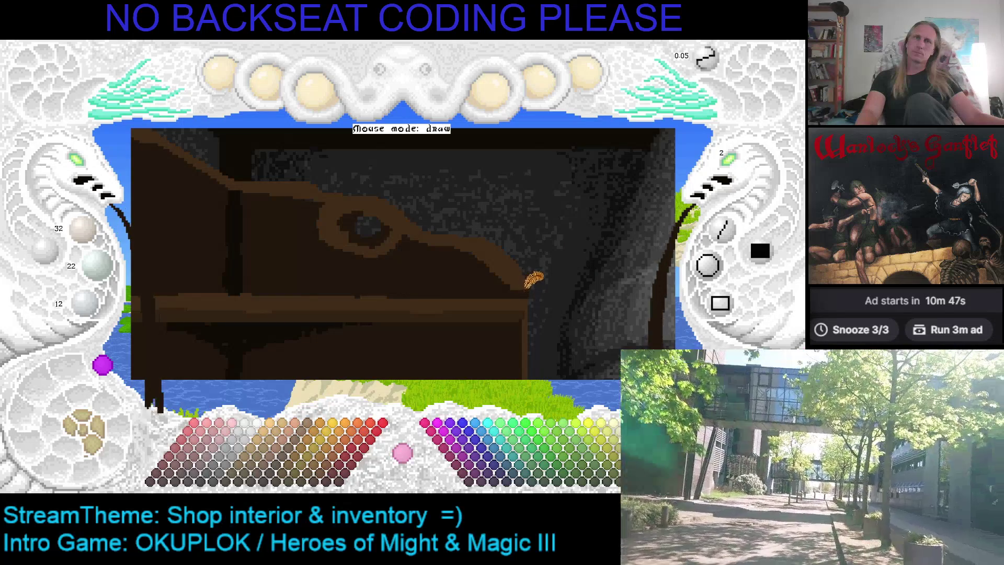
pyautogui.click(492, 256)
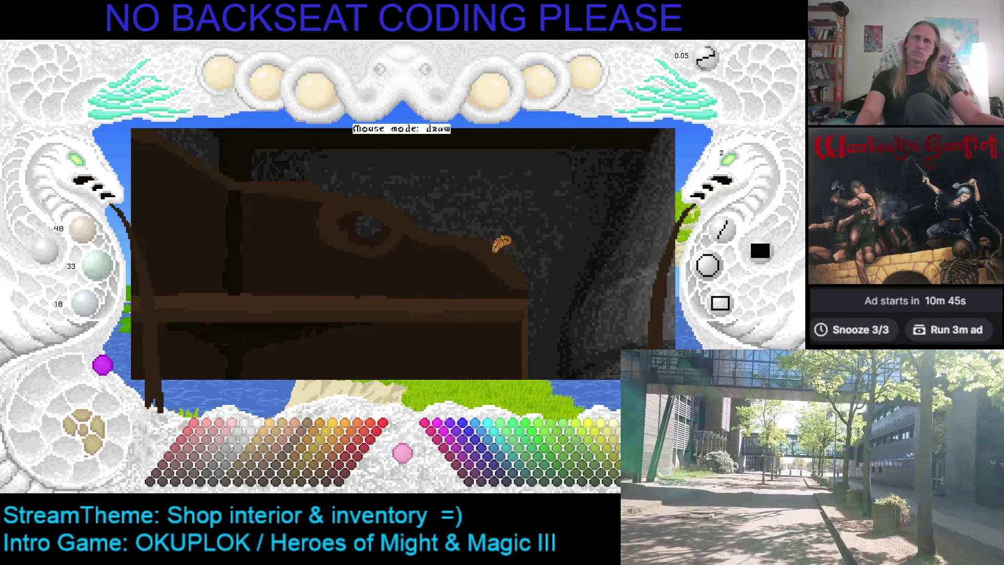
pyautogui.click(415, 244)
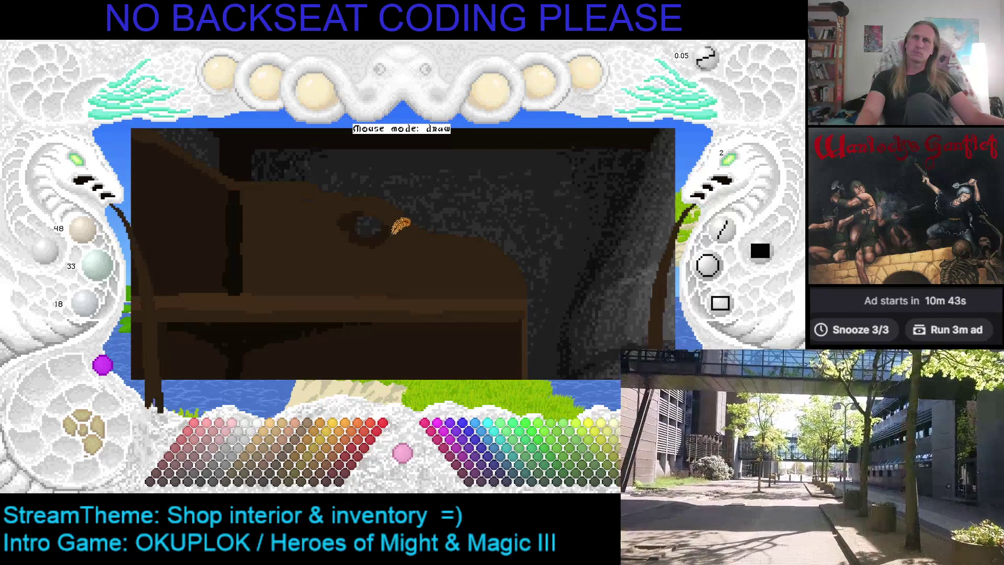
pyautogui.click(350, 216)
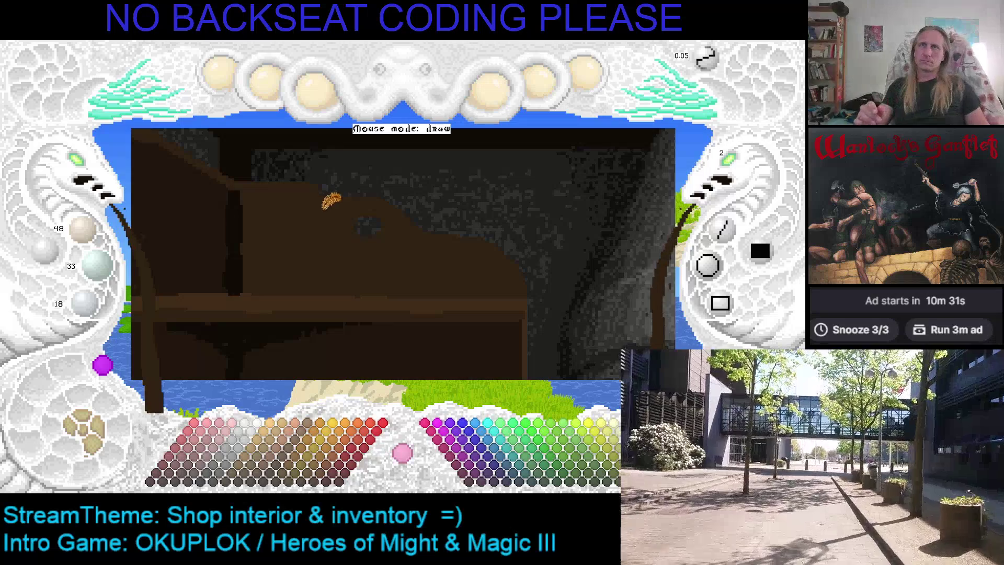
pyautogui.scroll(-1, 209, 202)
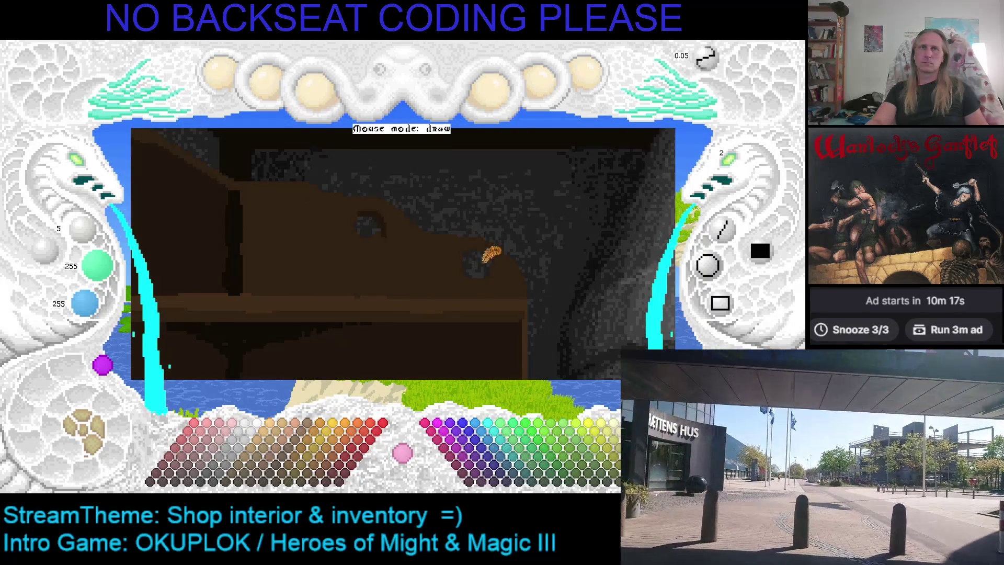
# Sample dark browns near the first knot, settling on very dark brown 32/22/12
pyautogui.rightClick(456, 256)
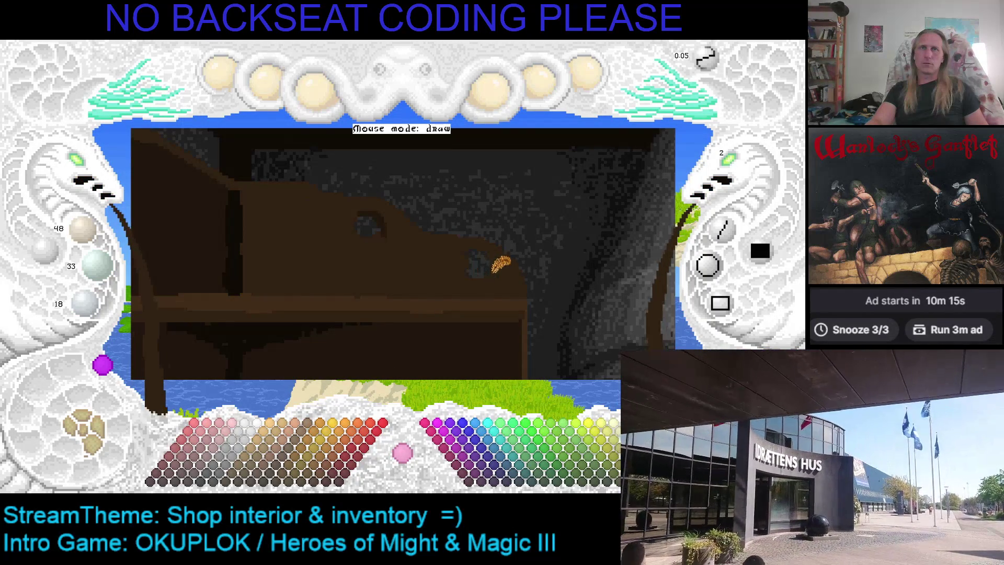
pyautogui.hotkey('ctrl', 'z')
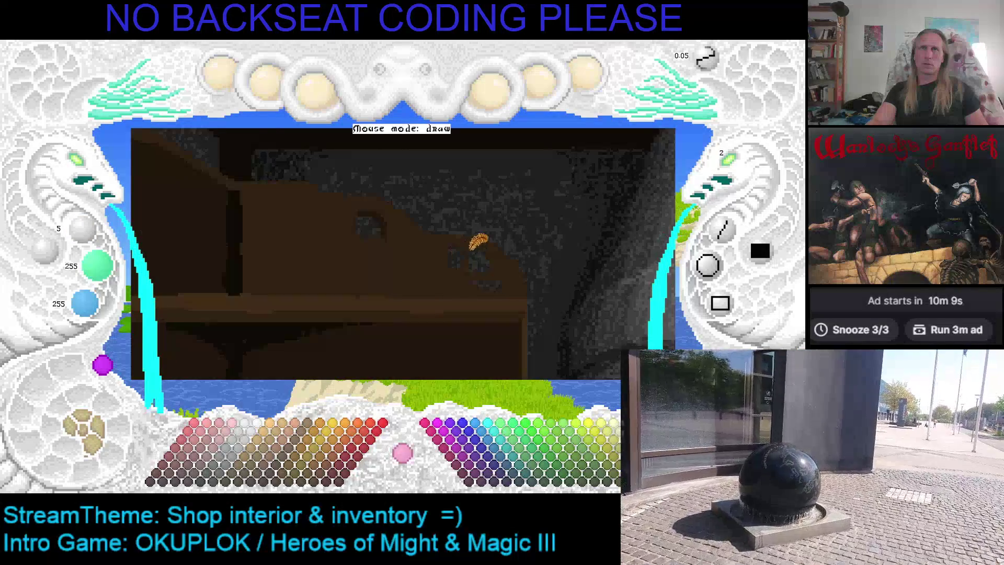
pyautogui.rightClick(458, 273)
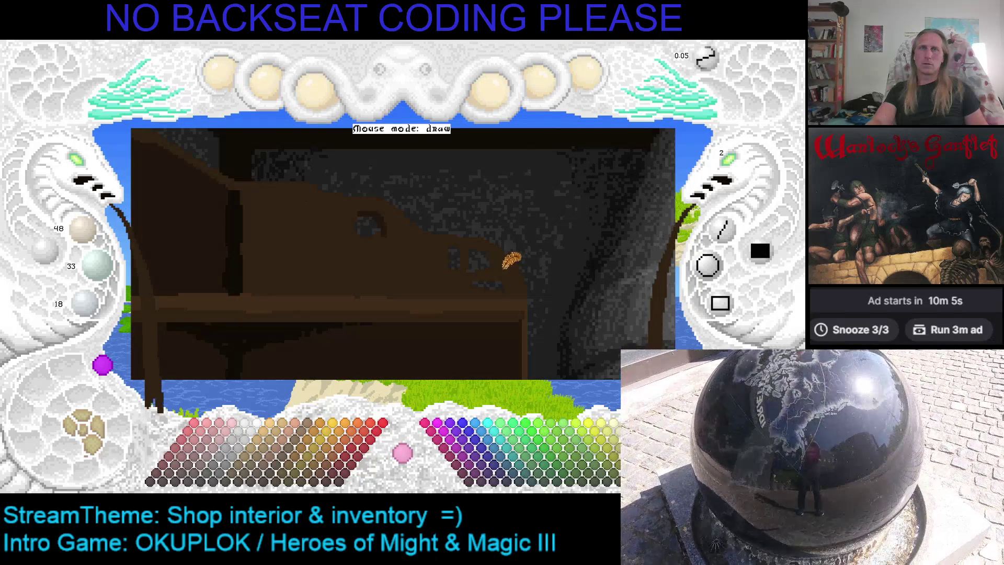
pyautogui.rightClick(462, 248)
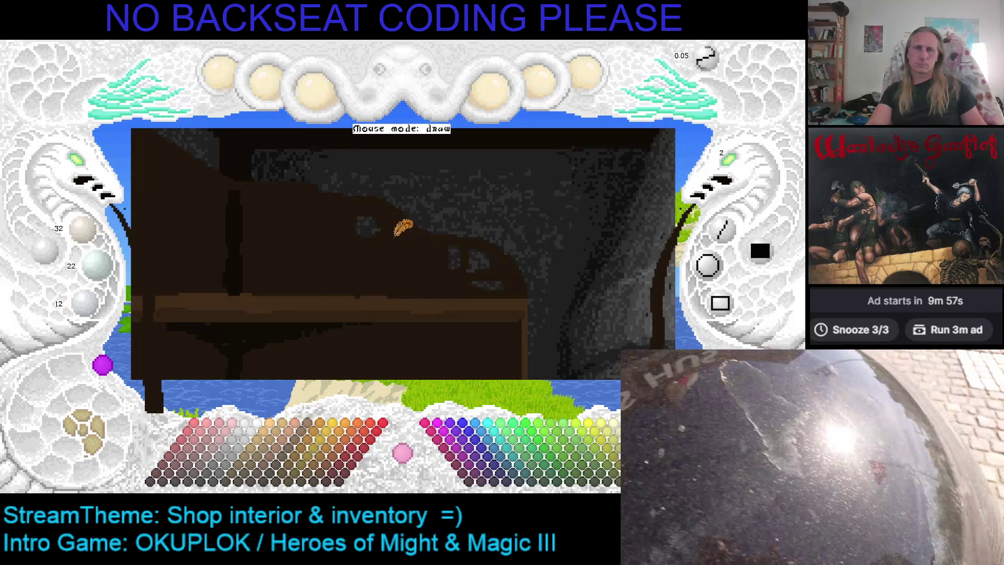
pyautogui.click(85, 175)
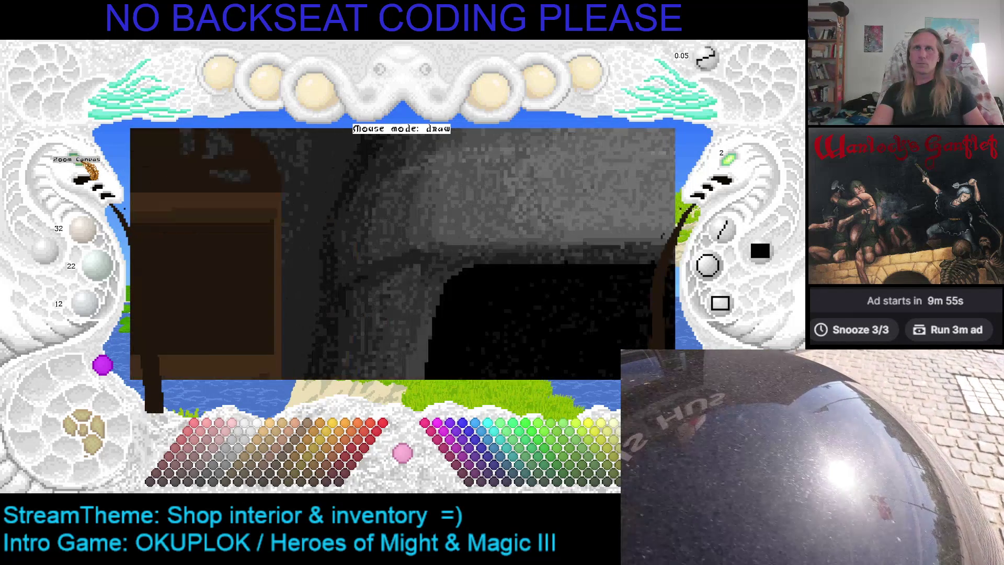
# Set the brush size to 1 and sample the darker brown from the canvas
pyautogui.click(738, 172)
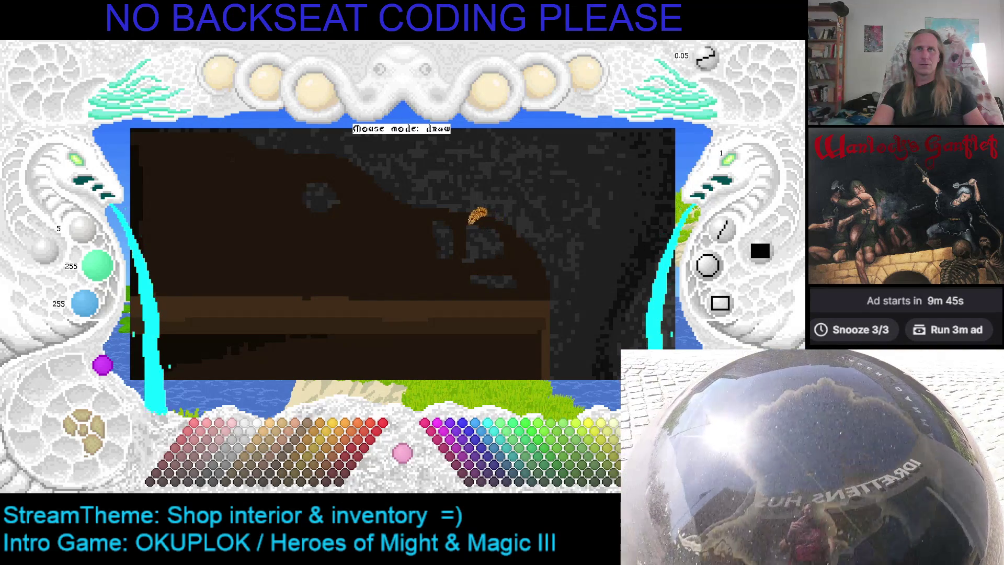
pyautogui.rightClick(479, 213)
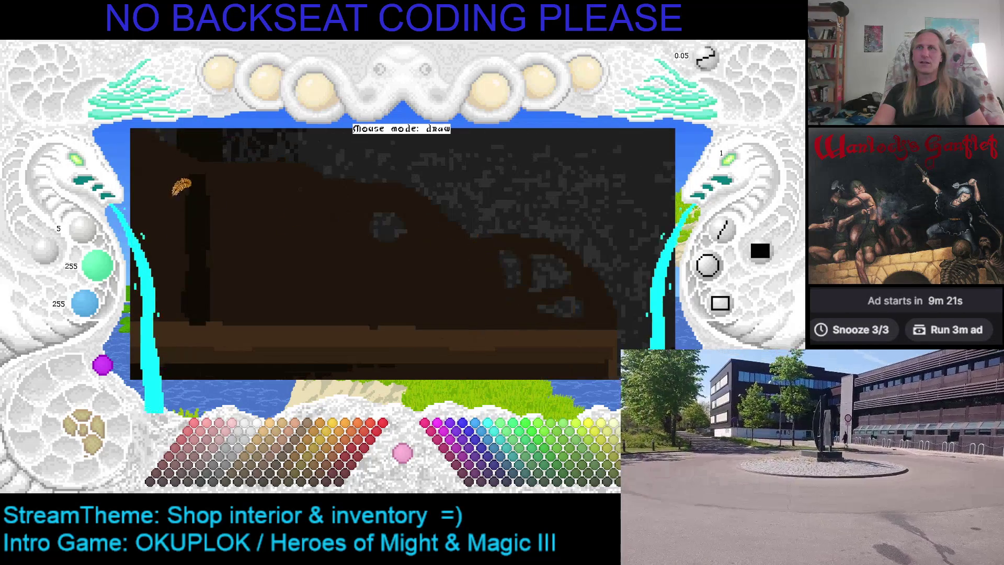
# Save the project to slot 1 and switch away from the editor
pyautogui.click(89, 169)
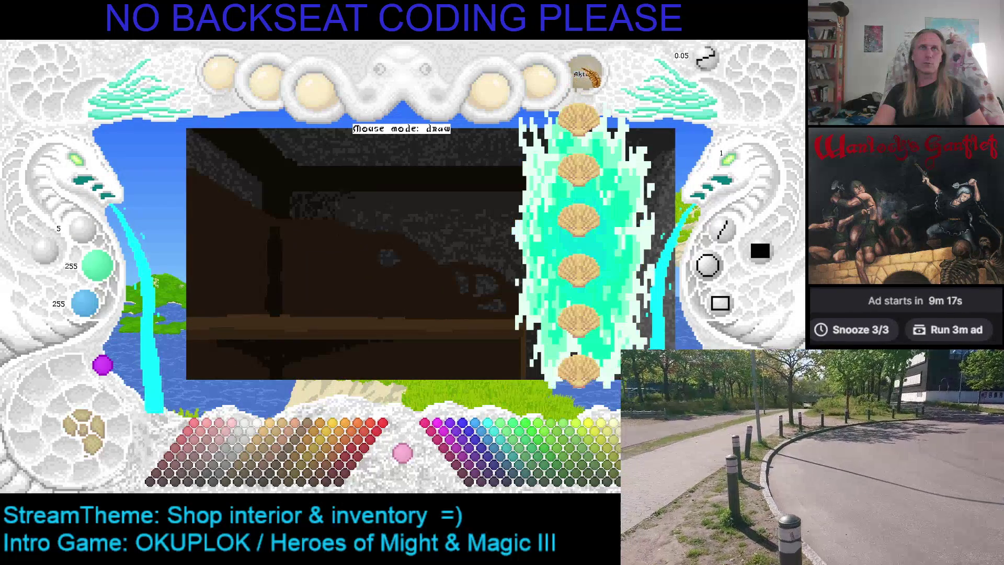
pyautogui.click(586, 73)
pyautogui.click(591, 277)
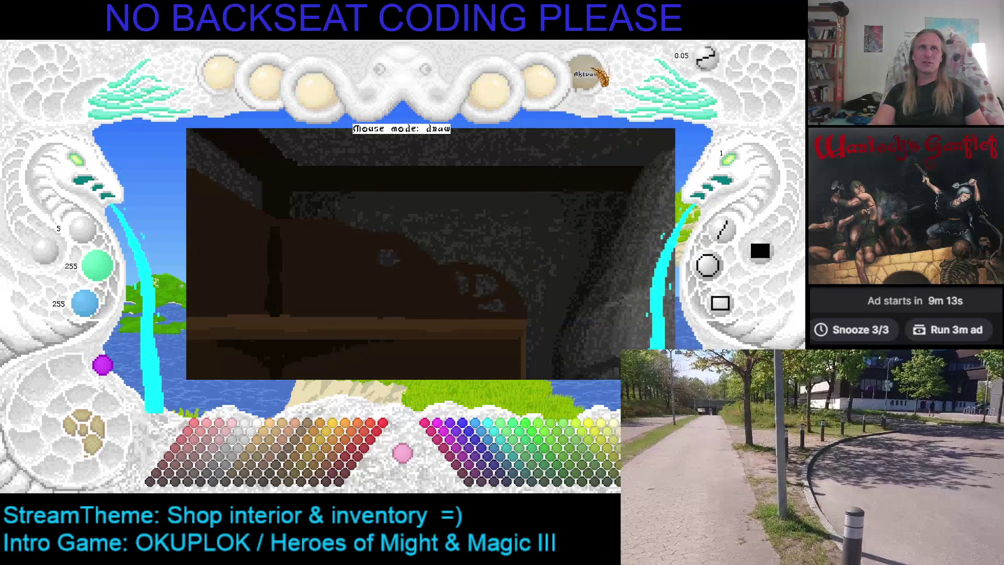
pyautogui.hotkey('alt', 'Tab')
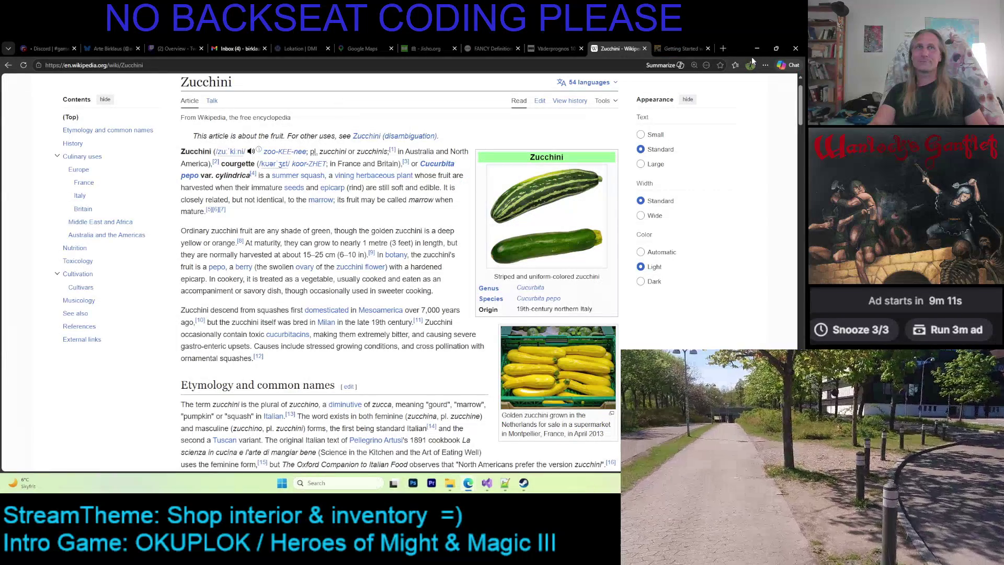
# Replace the old ShoppeInterior.KMF in D_01_FWD_FWD with the new one from projects > ShoppeInterior
pyautogui.hotkey('alt', 'Tab')
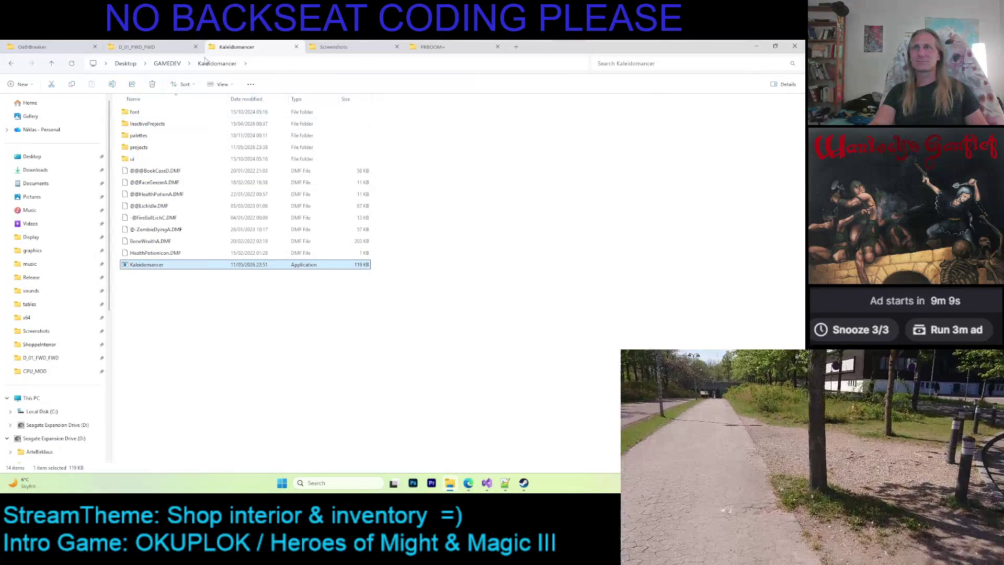
pyautogui.doubleClick(164, 148)
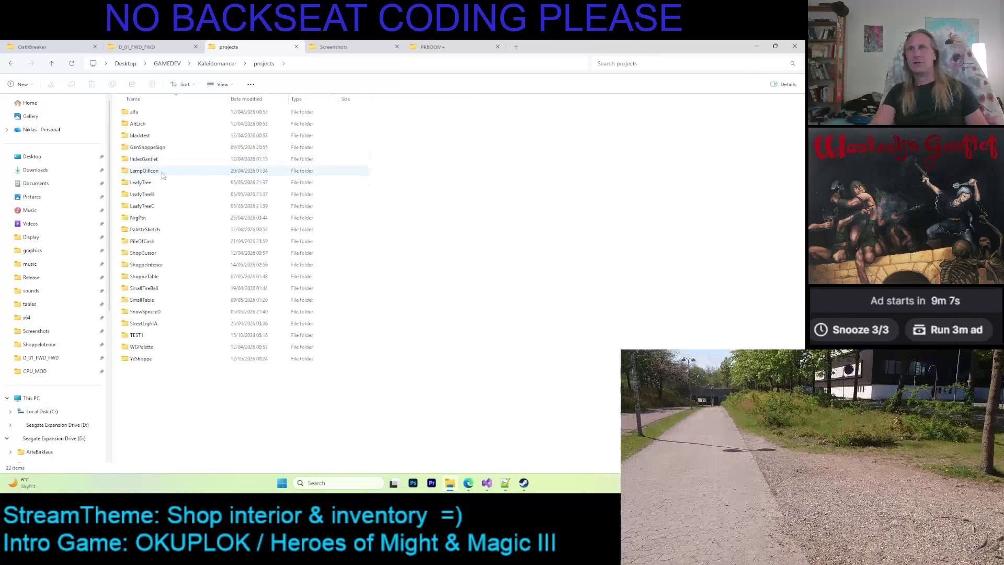
pyautogui.click(168, 266)
pyautogui.doubleClick(168, 266)
pyautogui.click(157, 135)
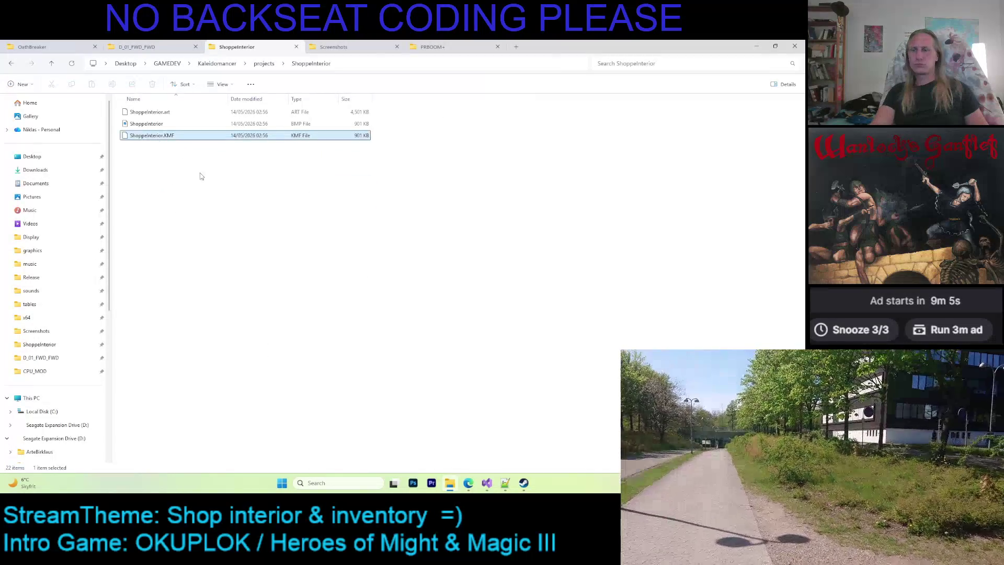
pyautogui.click(137, 46)
pyautogui.click(209, 113)
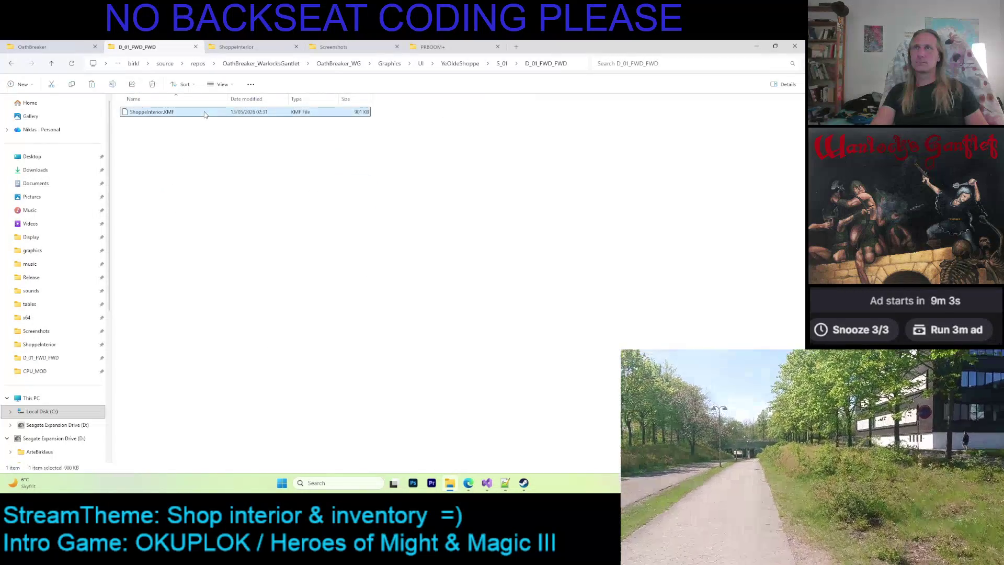
pyautogui.press('Delete')
pyautogui.hotkey('ctrl', 'v')
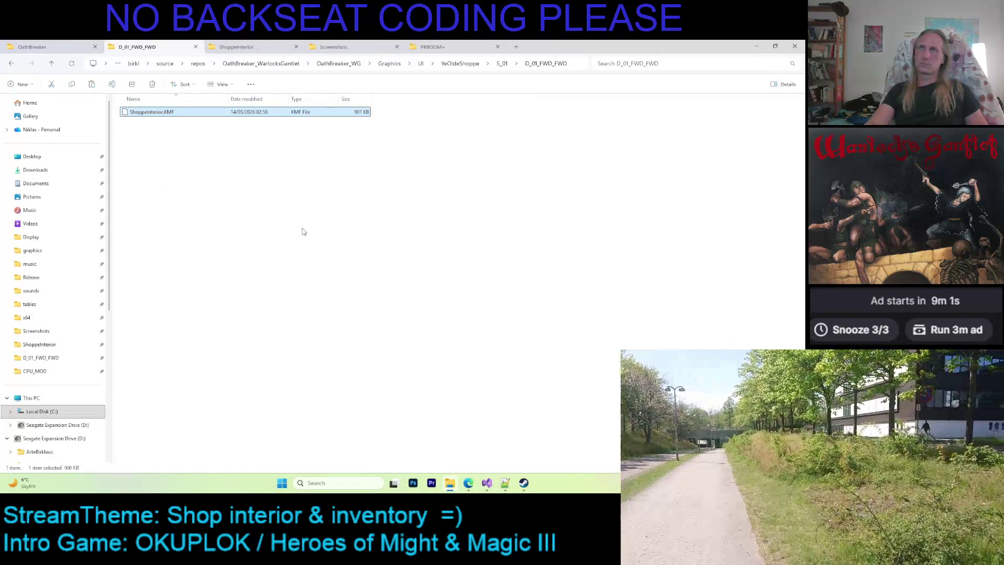
pyautogui.click(487, 483)
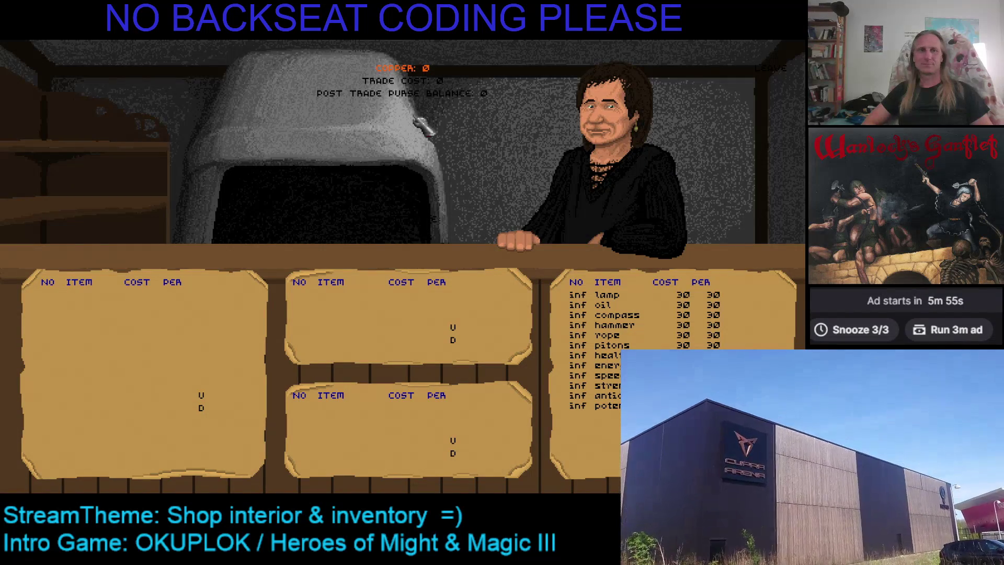
# Leave the shop trade screen after viewing the new wooden-shelf interior
pyautogui.click(768, 69)
# Exit the game and switch back to Visual Studio showing the GraphObject class in Imagestore.h
pyautogui.hotkey('alt', 'Tab')
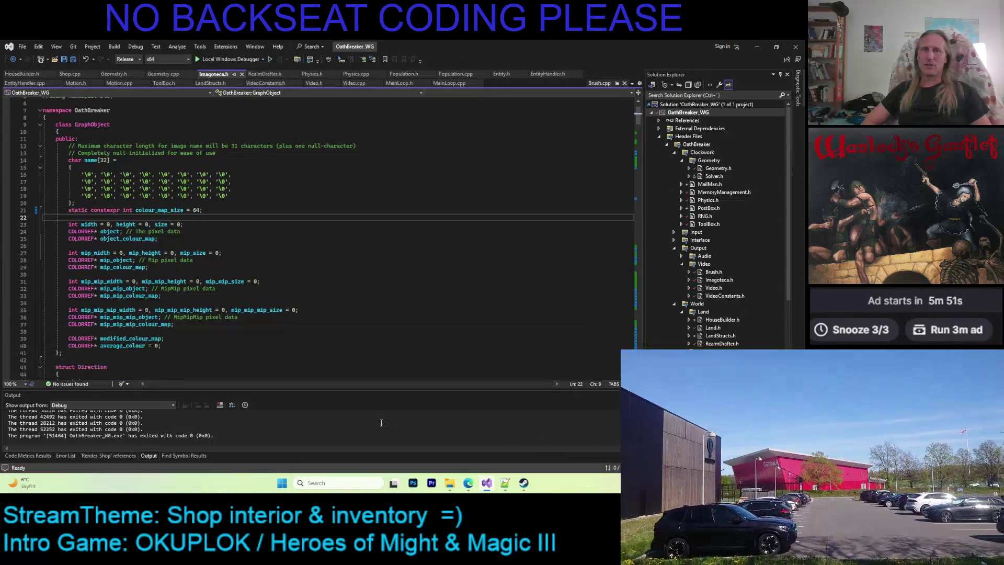